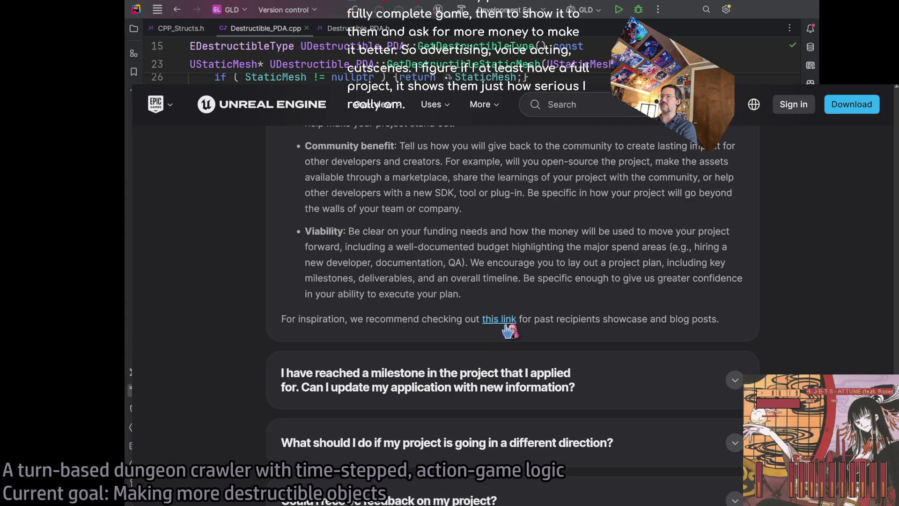
# Step: Open the showcase of past MegaGrant recipients from the FAQ's inspiration link
pyautogui.scroll(2, 452, 313)
pyautogui.scroll(2, 498, 378)
pyautogui.scroll(-2, 497, 377)
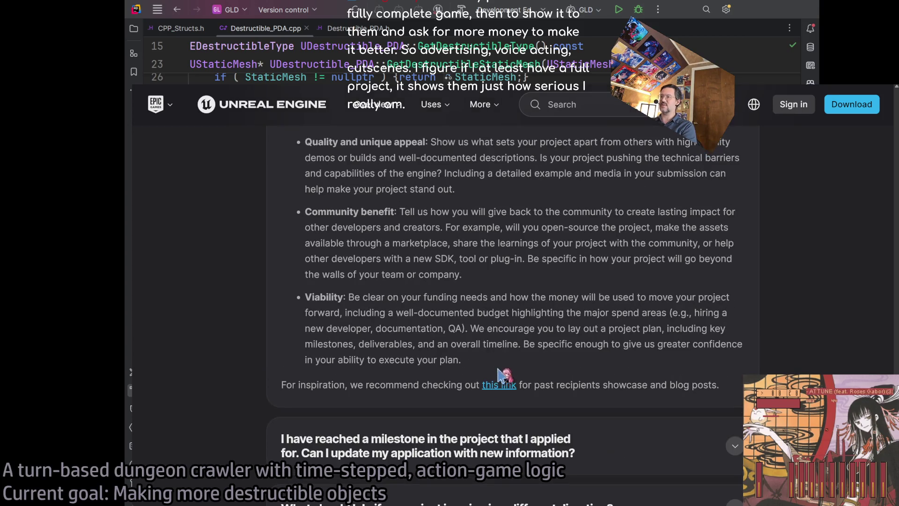
pyautogui.click(500, 384)
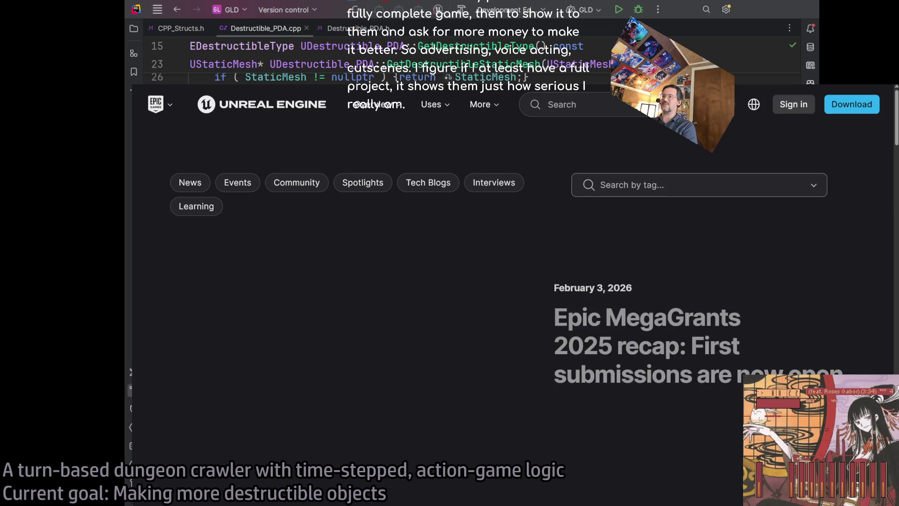
# Step: Open the Epic MegaGrants 2025 recap article and scroll to its Little Red Riding Hood entry
pyautogui.scroll(-1, 653, 372)
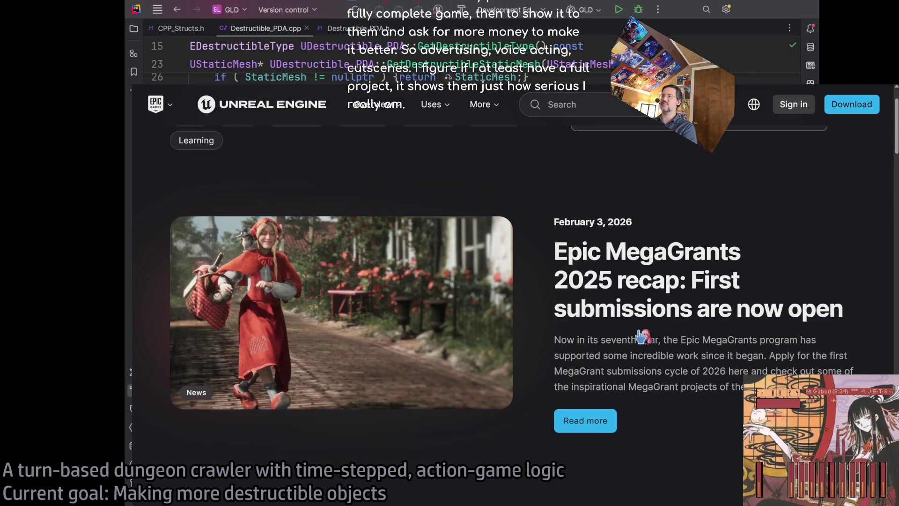
pyautogui.click(591, 423)
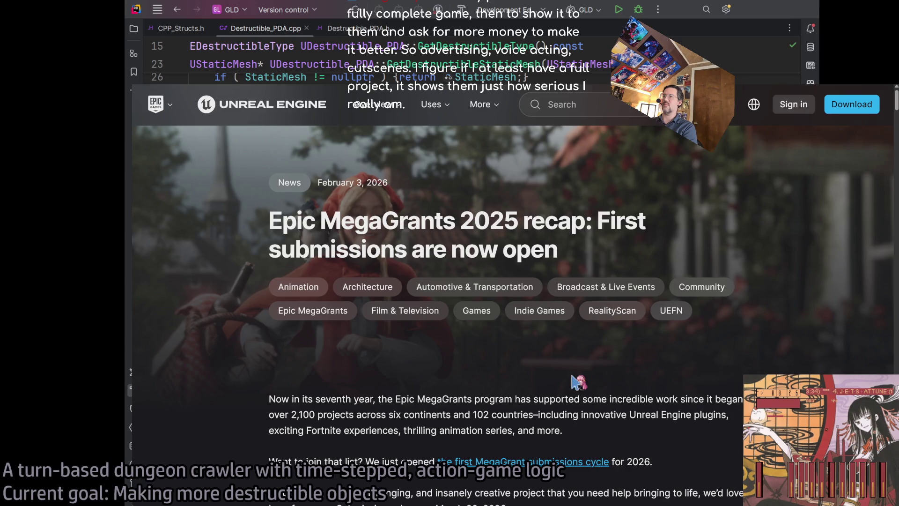
pyautogui.scroll(-15, 578, 374)
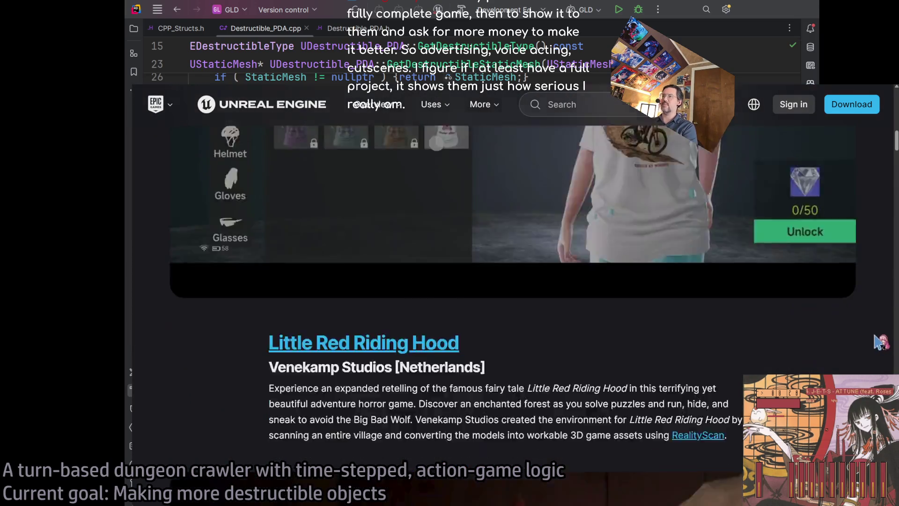
pyautogui.scroll(-8, 862, 355)
pyautogui.scroll(5, 864, 351)
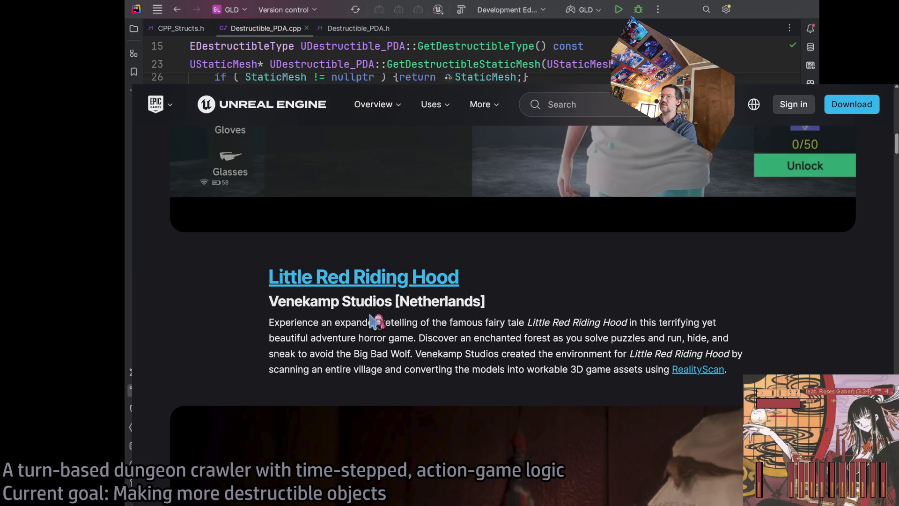
# Step: Bring up the Little Red Riding Hood Steam page, zoom it in, and watch its trailer
pyautogui.click(396, 281)
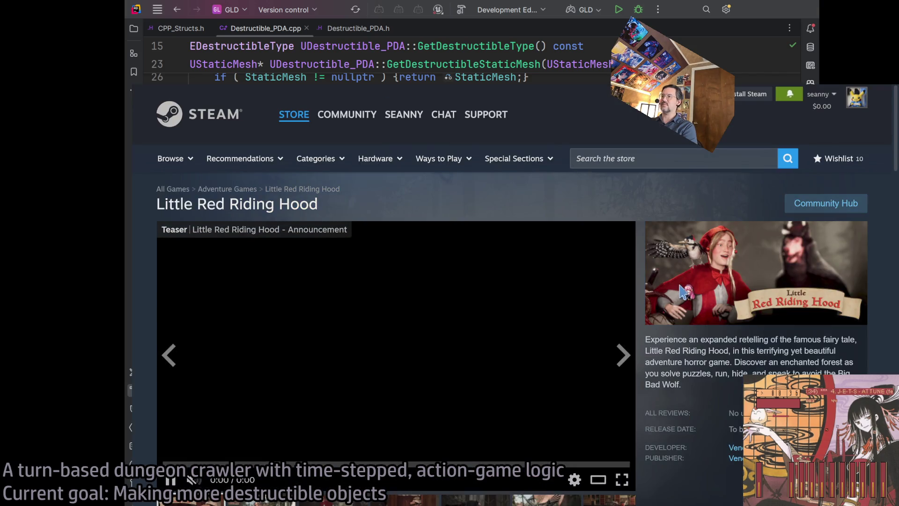
pyautogui.scroll(-2, 685, 334)
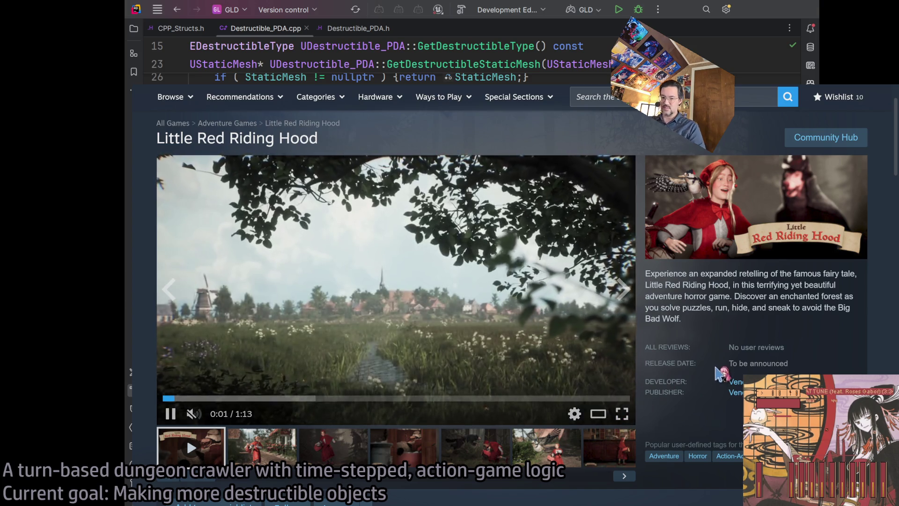
pyautogui.hotkey('ctrl', '+')
pyautogui.hotkey('ctrl', '+')
pyautogui.hotkey('ctrl', '+')
pyautogui.hotkey('ctrl', '+')
pyautogui.hotkey('ctrl', '+')
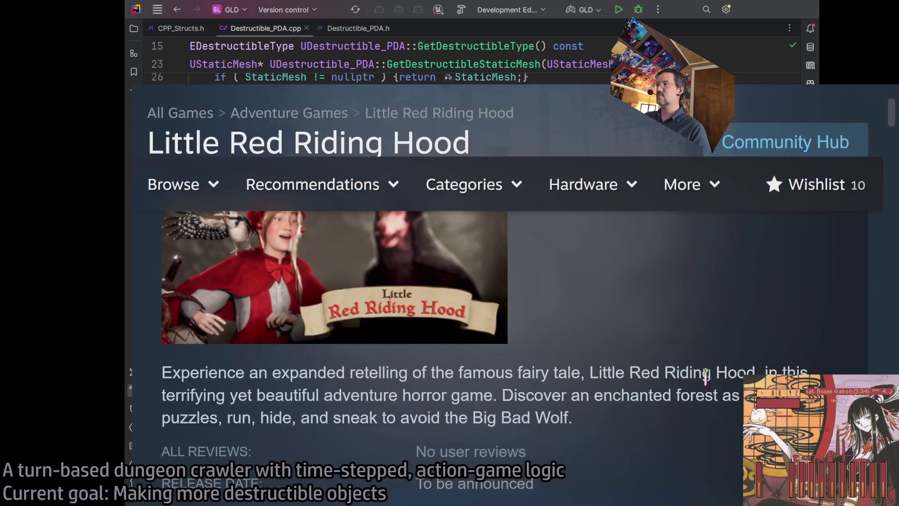
pyautogui.scroll(1, 703, 392)
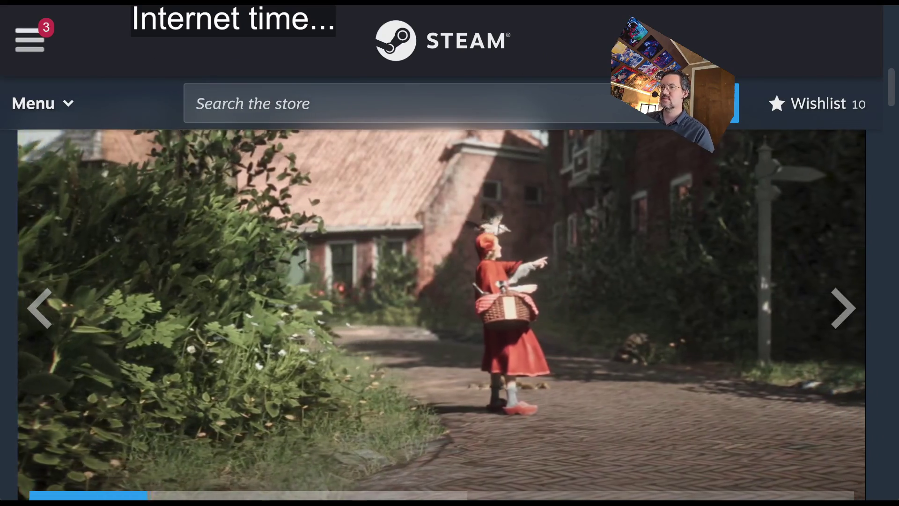
pyautogui.scroll(-3, 114, 391)
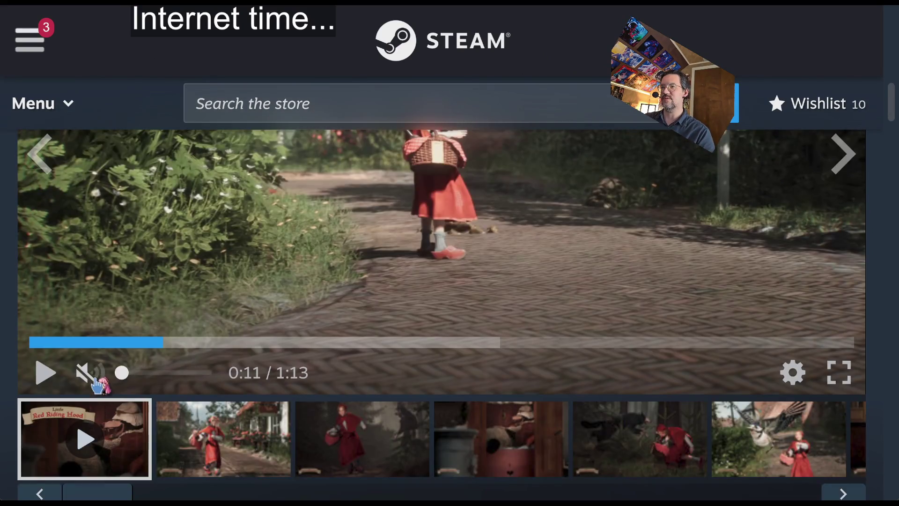
pyautogui.scroll(2, 218, 299)
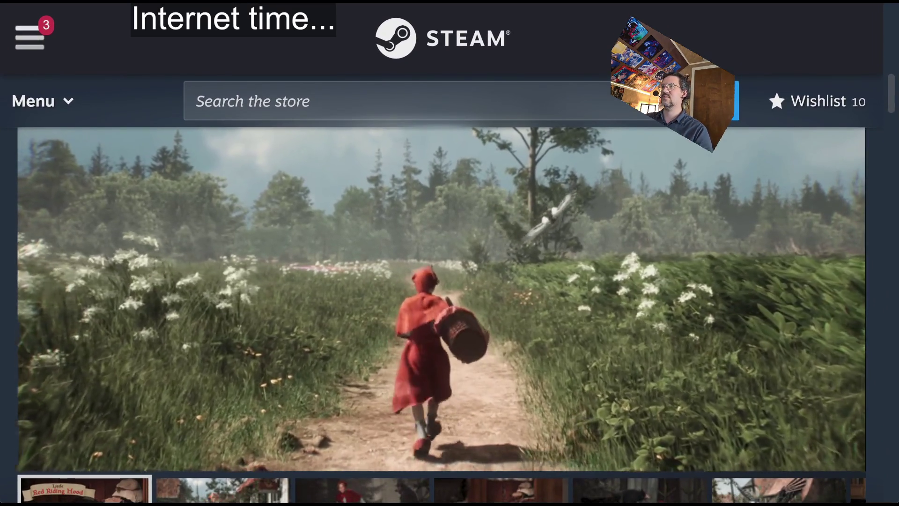
pyautogui.scroll(1, 875, 388)
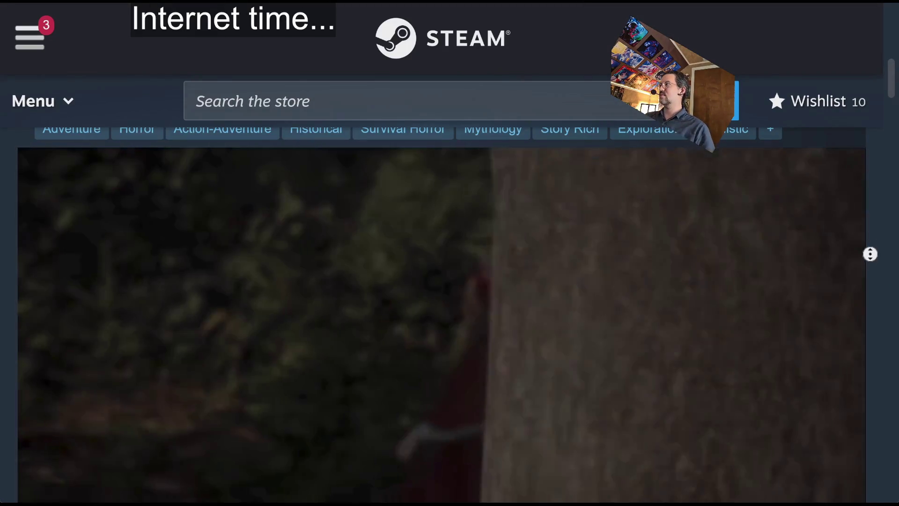
pyautogui.scroll(-1, 880, 286)
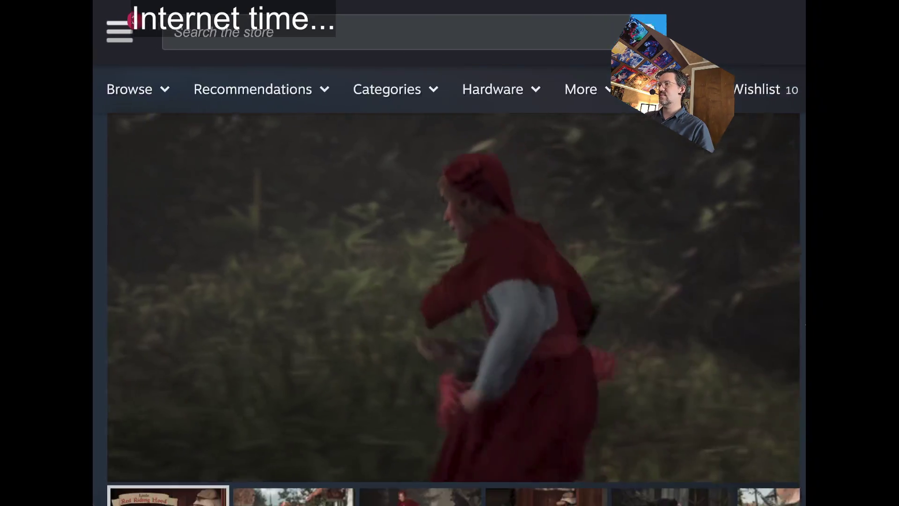
pyautogui.scroll(-8, 824, 334)
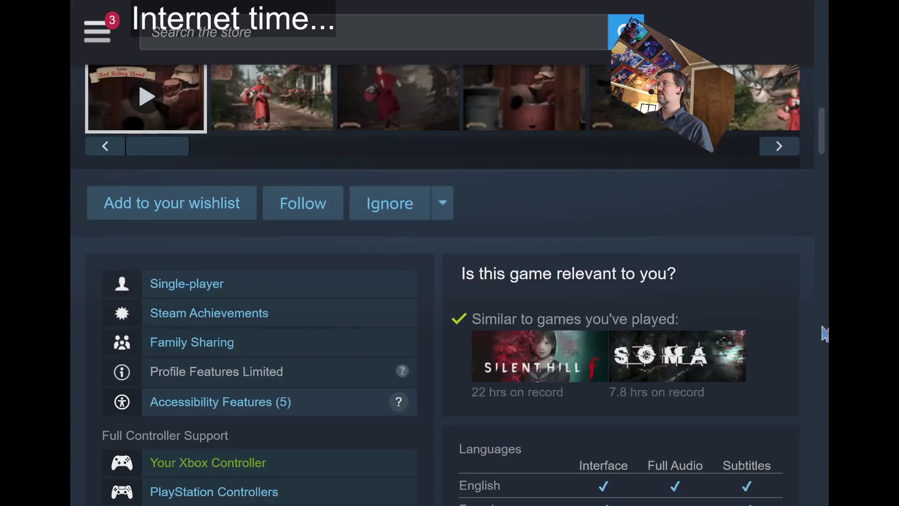
# Step: Rewind the trailer to around 0:20, mute it, and resume playback
pyautogui.scroll(8, 824, 333)
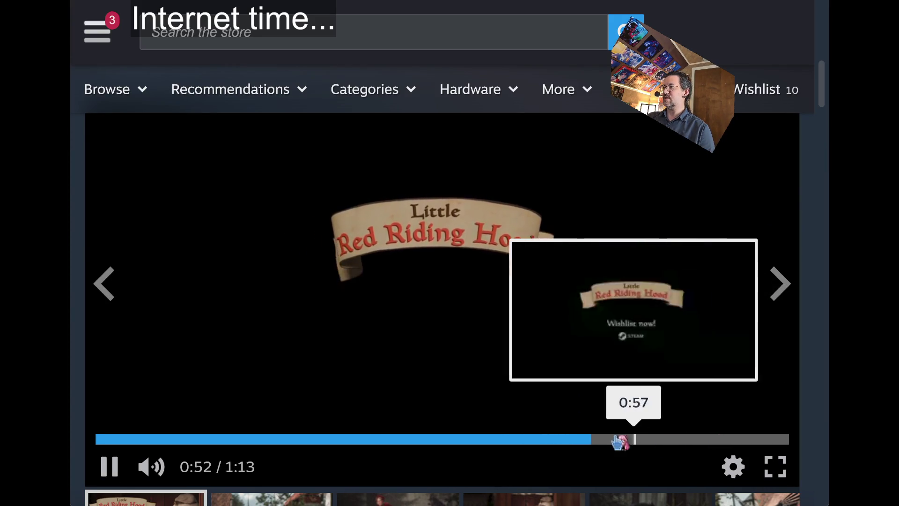
pyautogui.click(152, 465)
pyautogui.click(284, 439)
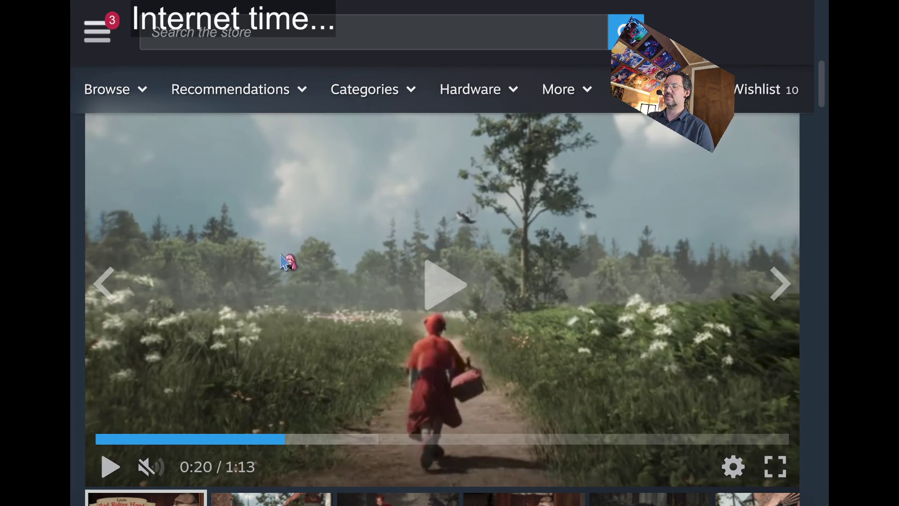
pyautogui.click(283, 261)
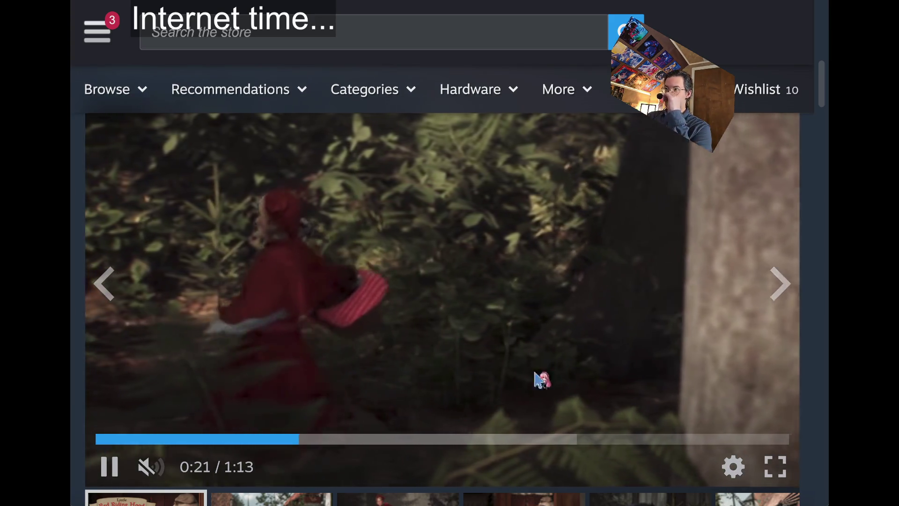
# Step: Step through every gallery screenshot back to the trailer, then replay it from 0:10
pyautogui.click(791, 293)
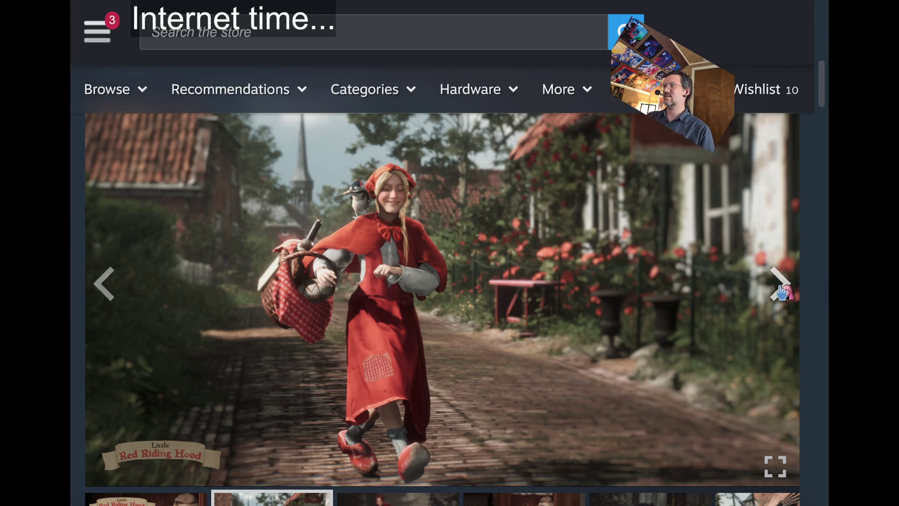
pyautogui.click(783, 286)
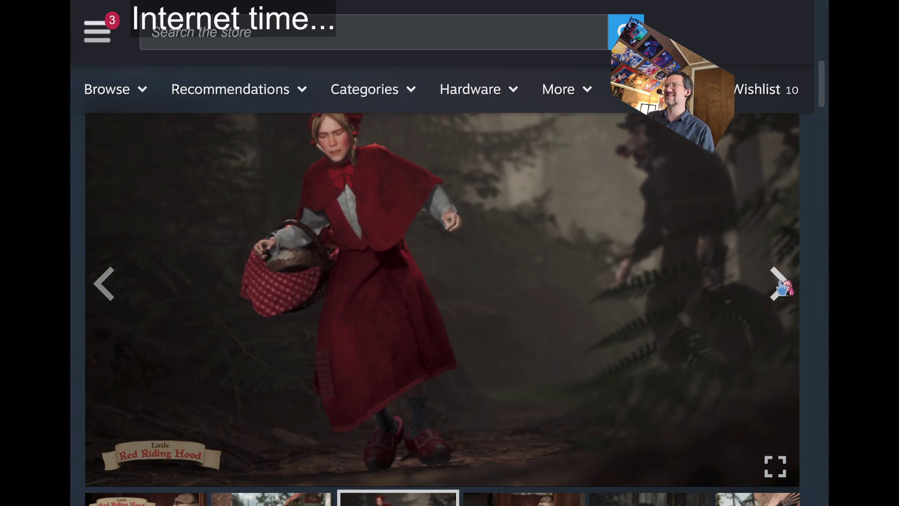
pyautogui.click(783, 287)
pyautogui.click(783, 287)
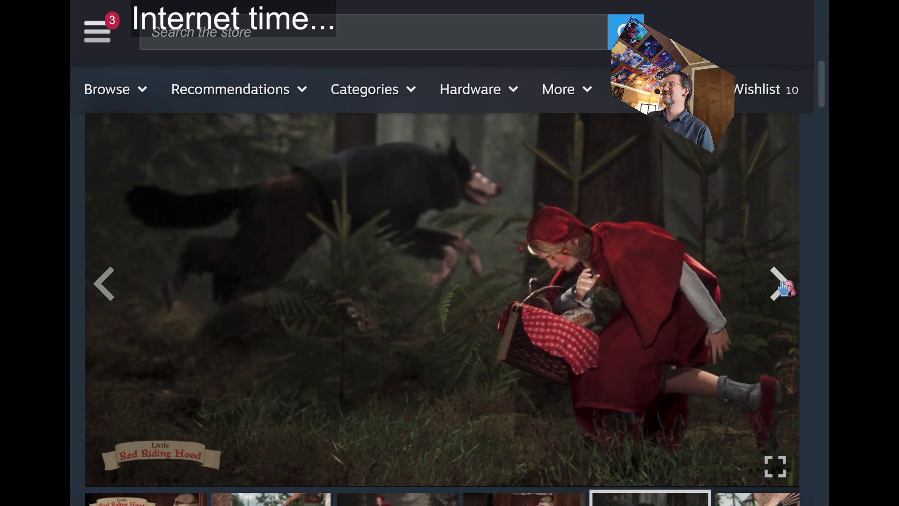
pyautogui.click(783, 287)
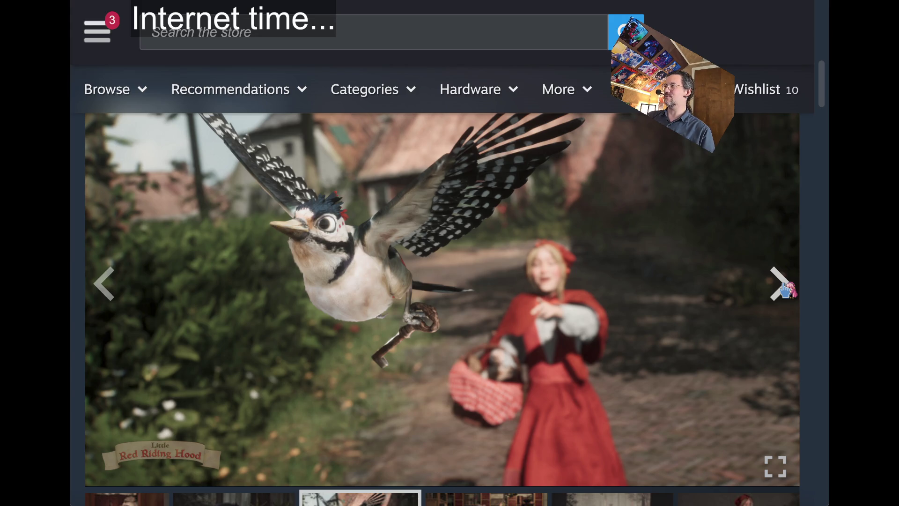
pyautogui.click(785, 289)
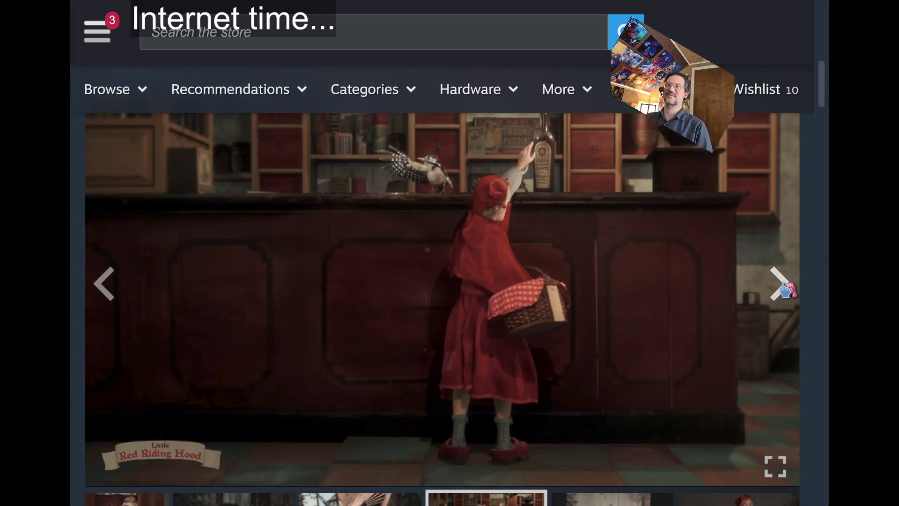
pyautogui.click(785, 289)
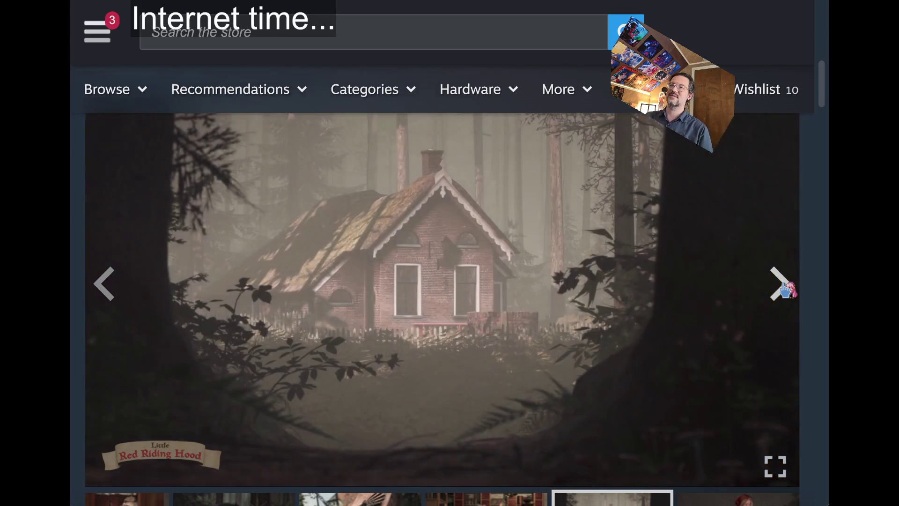
pyautogui.click(785, 289)
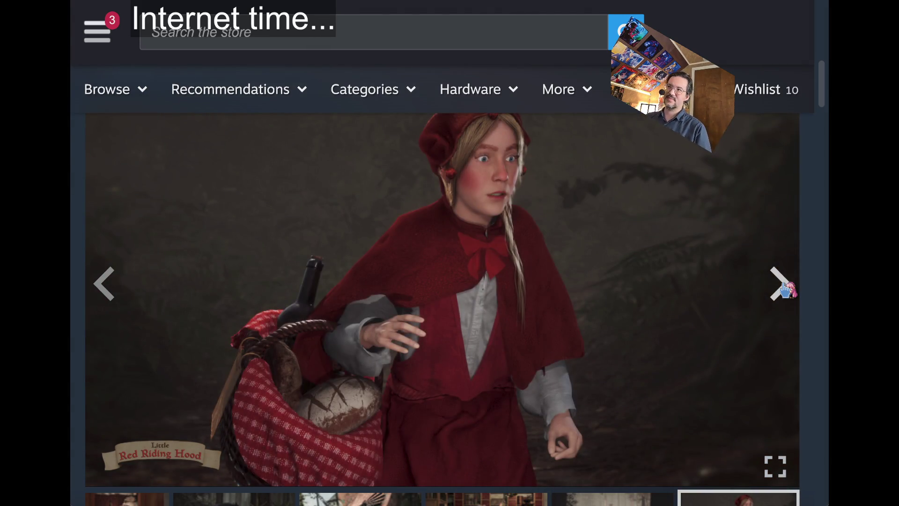
pyautogui.click(785, 289)
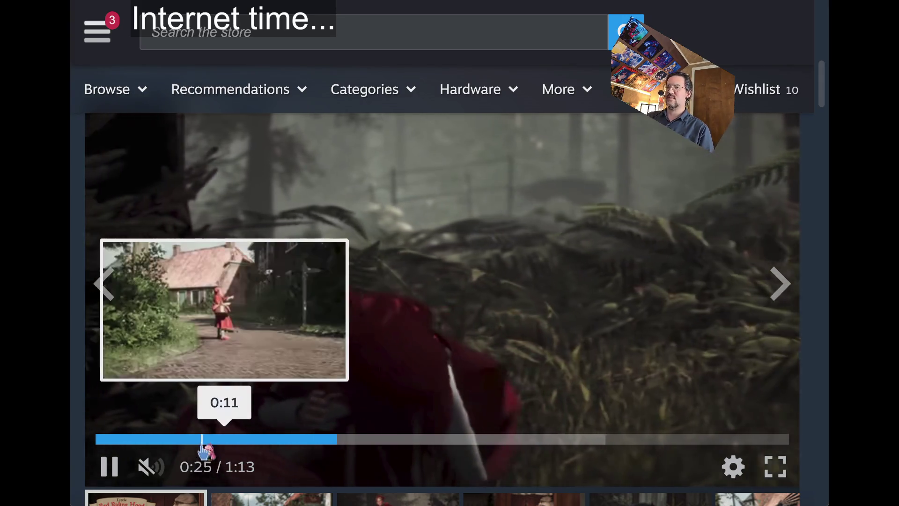
pyautogui.click(201, 451)
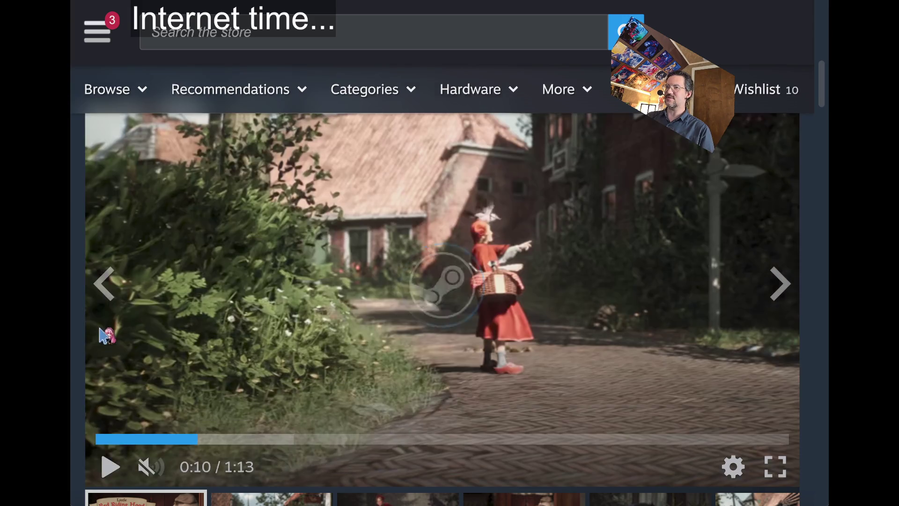
pyautogui.click(110, 468)
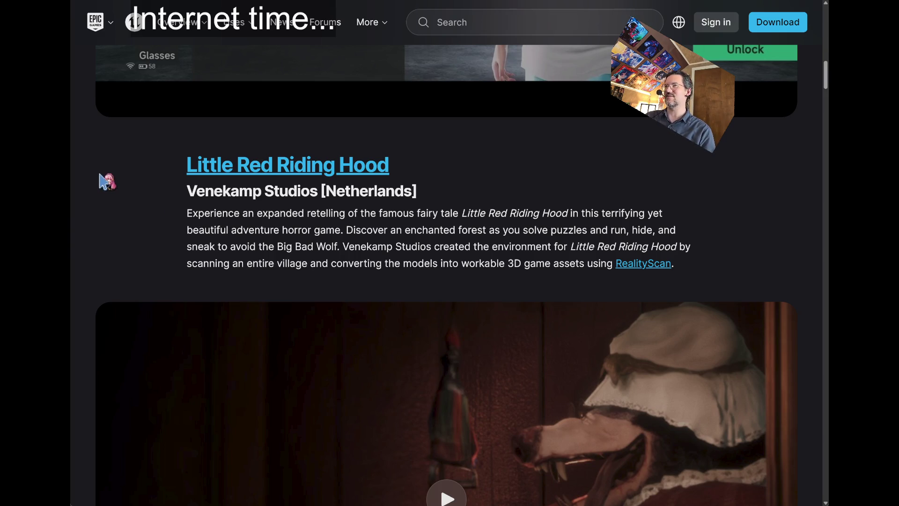
# Step: Scroll the TRASH: Tale of Wastetown store page to its pre-alpha trailer and watch it
pyautogui.scroll(-15, 107, 183)
pyautogui.scroll(-3, 103, 227)
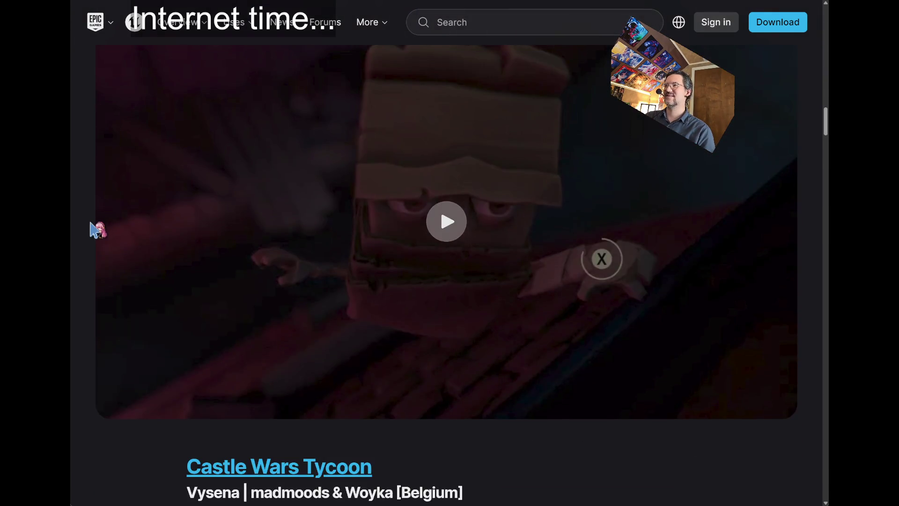
pyautogui.scroll(5, 331, 245)
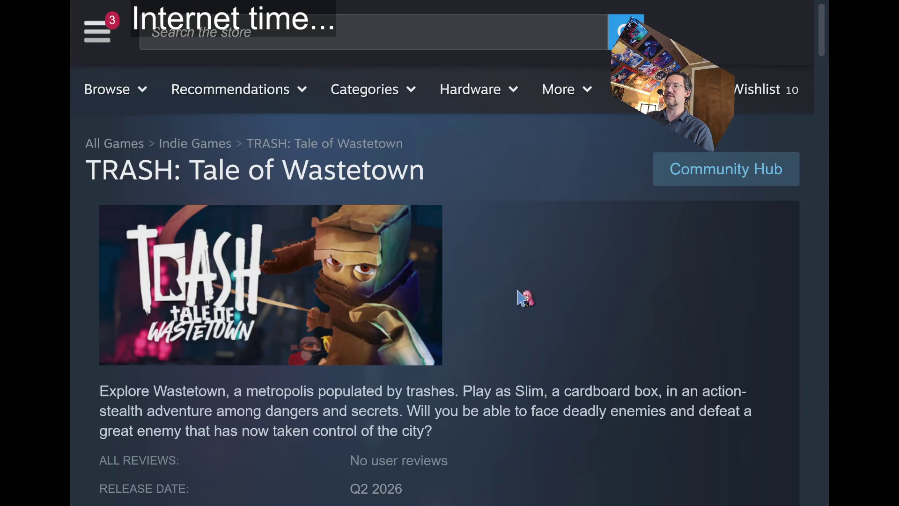
pyautogui.scroll(-5, 519, 296)
pyautogui.scroll(-5, 126, 314)
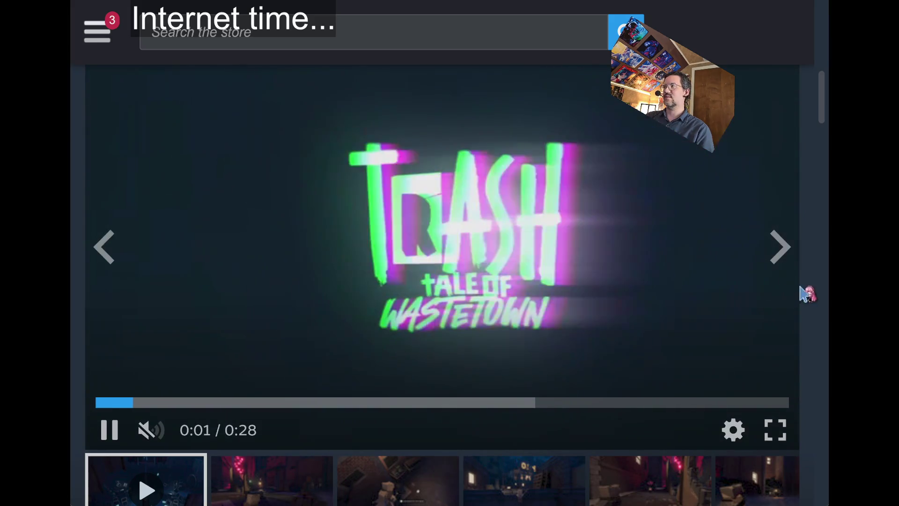
pyautogui.scroll(1, 806, 312)
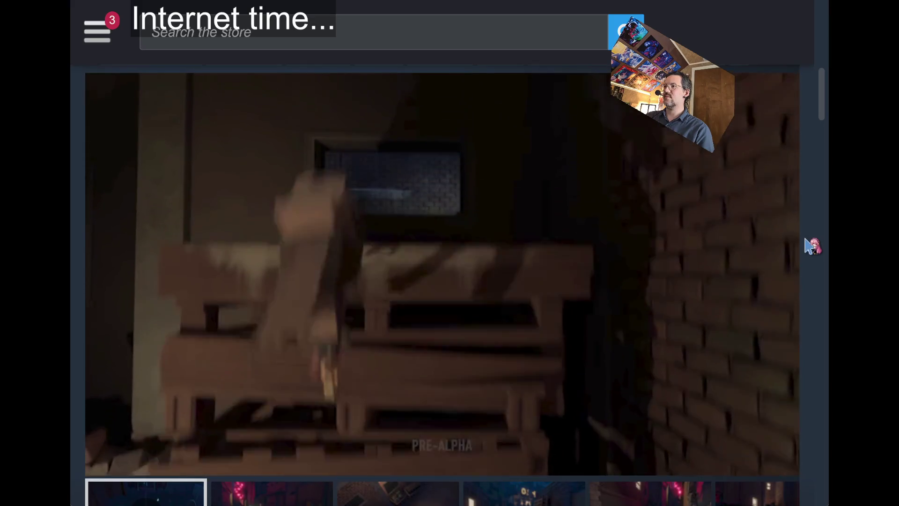
pyautogui.scroll(1, 805, 220)
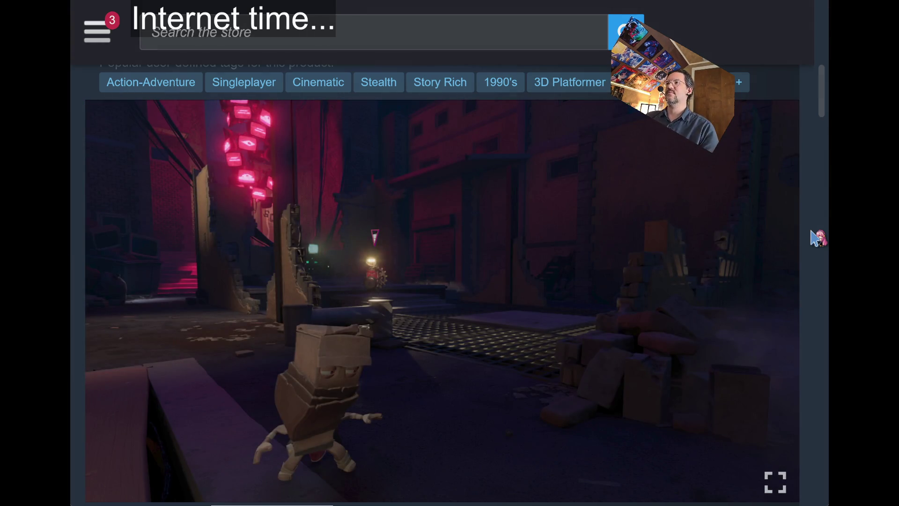
# Step: Advance through the TRASH gameplay screenshots one by one with the gallery's right arrow
pyautogui.click(777, 318)
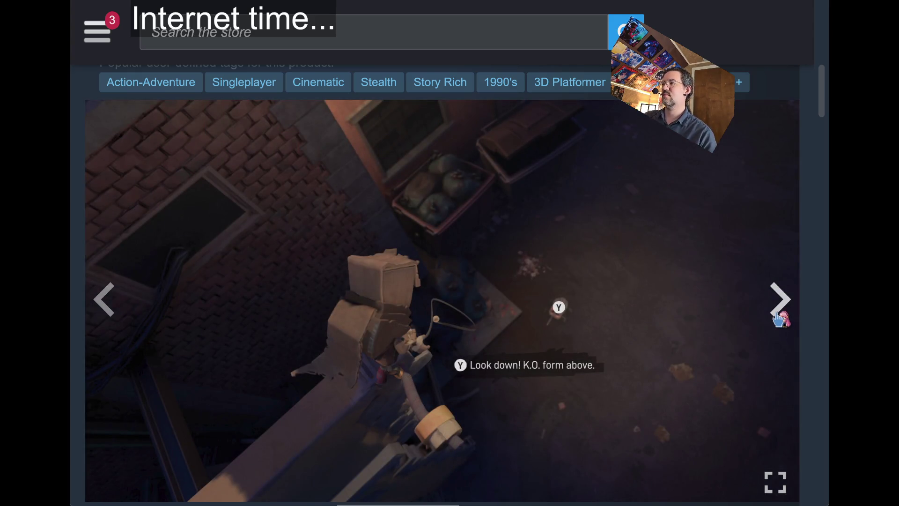
pyautogui.click(778, 317)
pyautogui.click(101, 298)
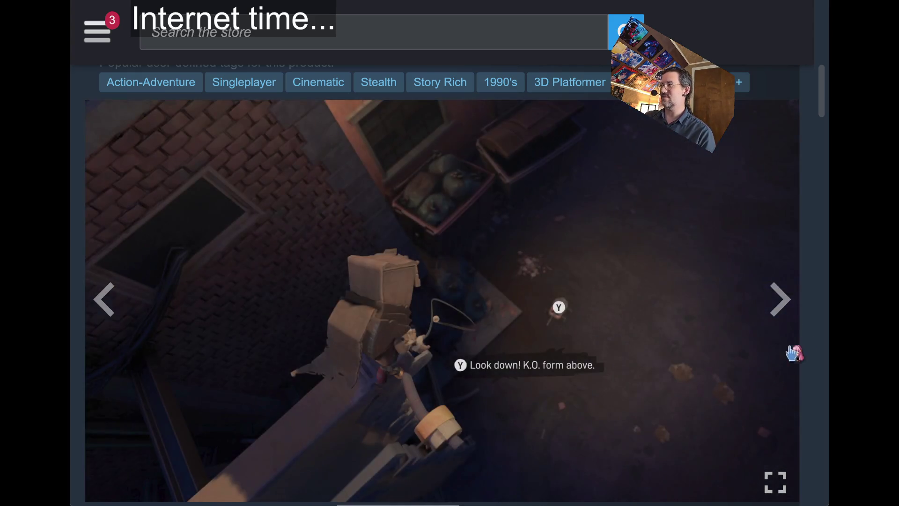
pyautogui.click(781, 302)
pyautogui.click(783, 304)
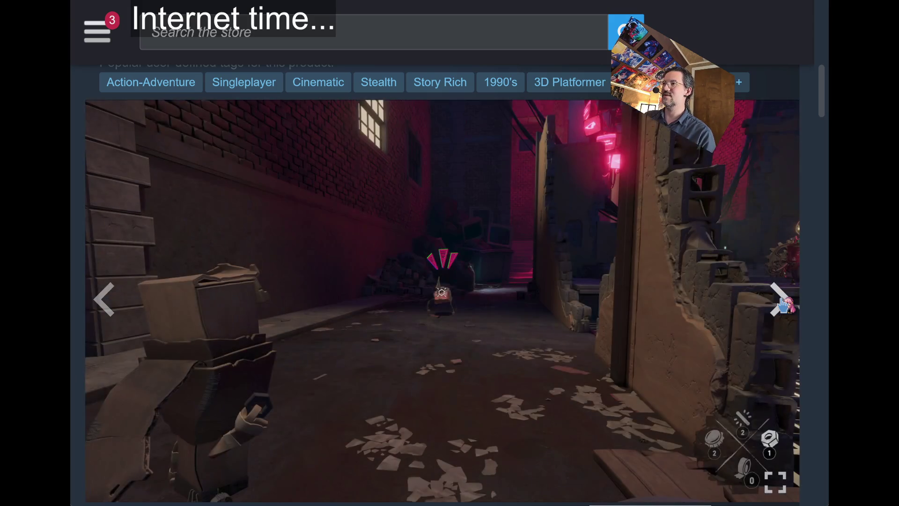
pyautogui.click(783, 304)
pyautogui.click(783, 304)
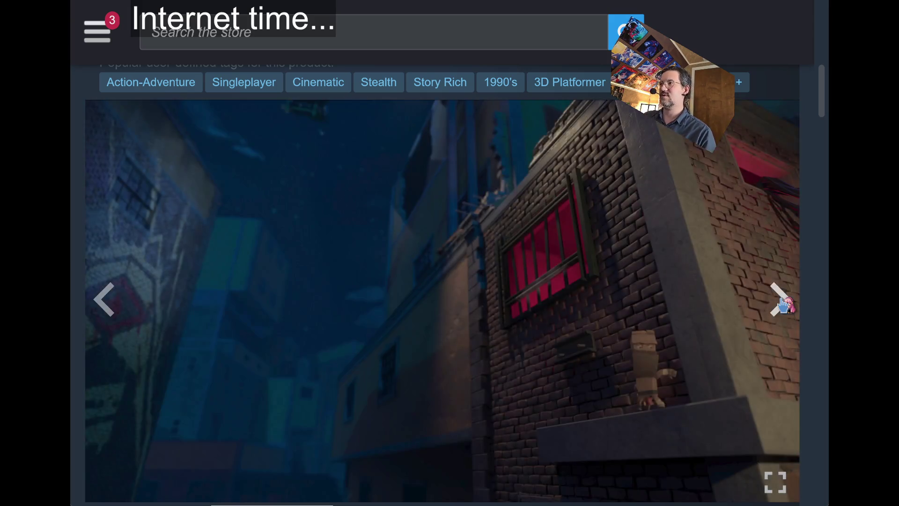
pyautogui.click(783, 305)
pyautogui.click(783, 305)
pyautogui.click(783, 305)
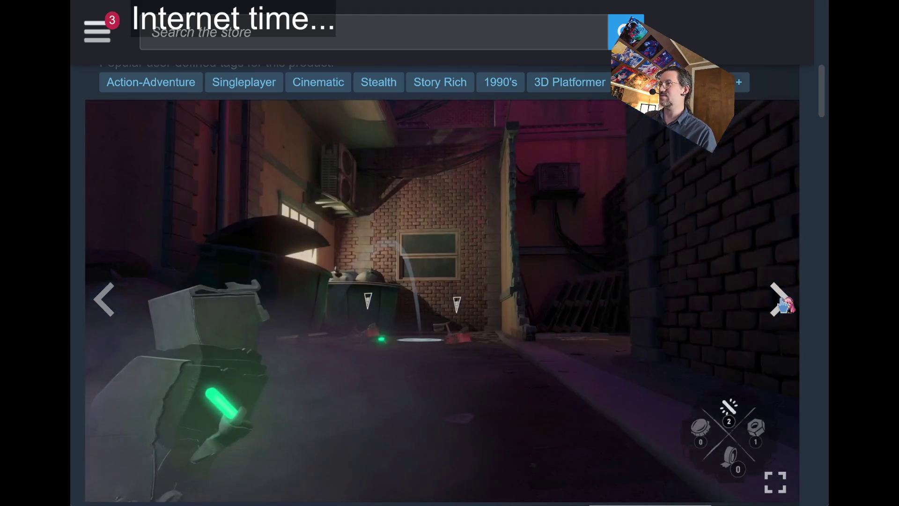
pyautogui.click(783, 304)
pyautogui.click(783, 304)
pyautogui.click(783, 305)
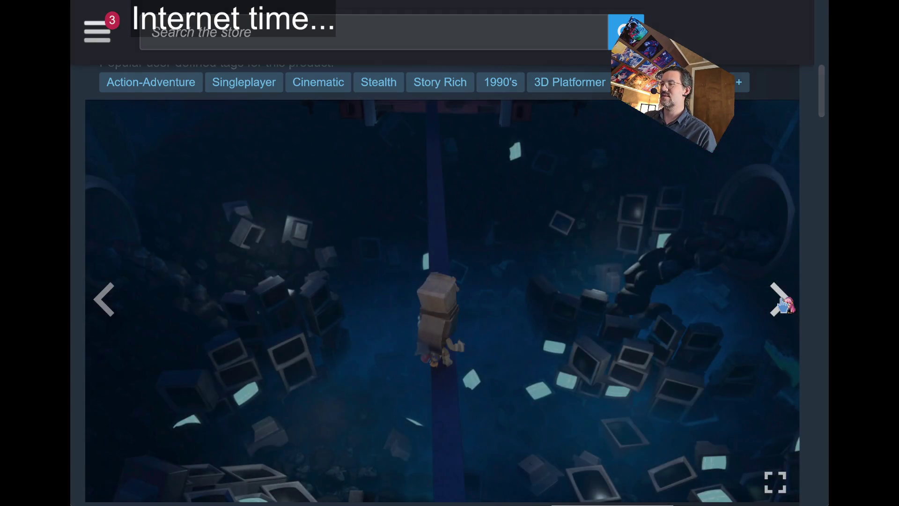
pyautogui.click(783, 305)
pyautogui.scroll(-5, 820, 308)
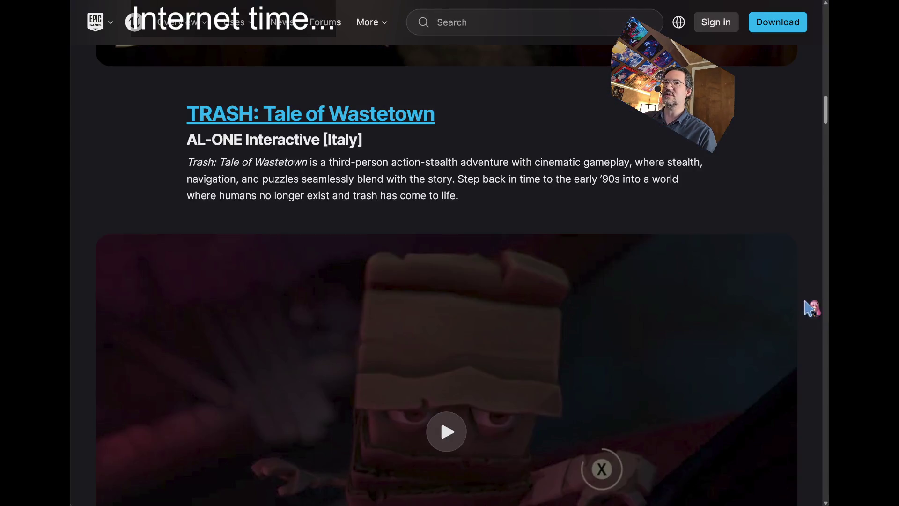
# Step: Scroll through the FAQ and follow its link to the Unreal Engine news page
pyautogui.scroll(-3, 334, 202)
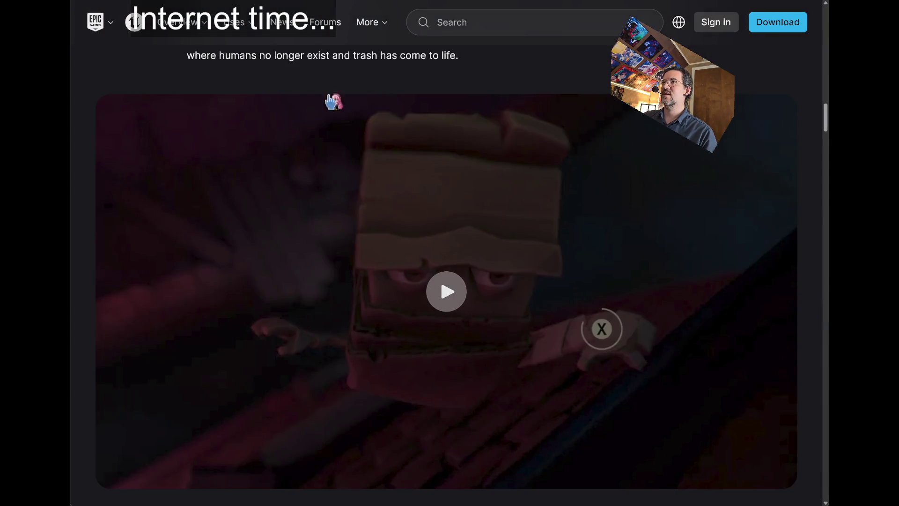
pyautogui.scroll(-1, 464, 211)
pyautogui.scroll(3, 466, 209)
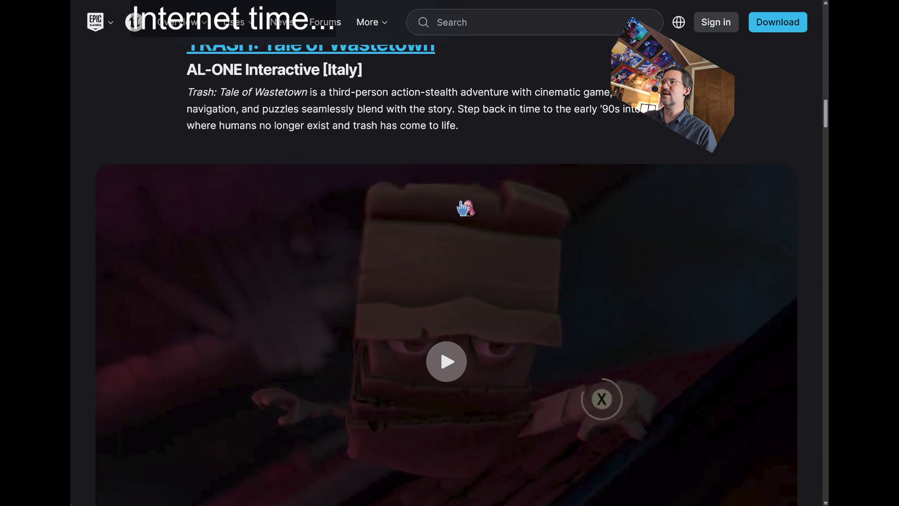
pyautogui.scroll(-2, 383, 147)
pyautogui.scroll(-10, 439, 260)
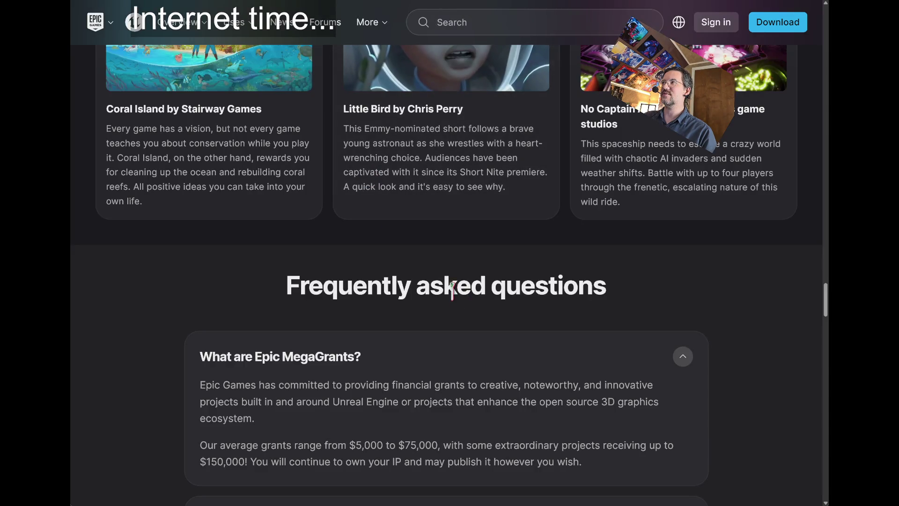
pyautogui.scroll(4, 458, 290)
pyautogui.scroll(-20, 429, 300)
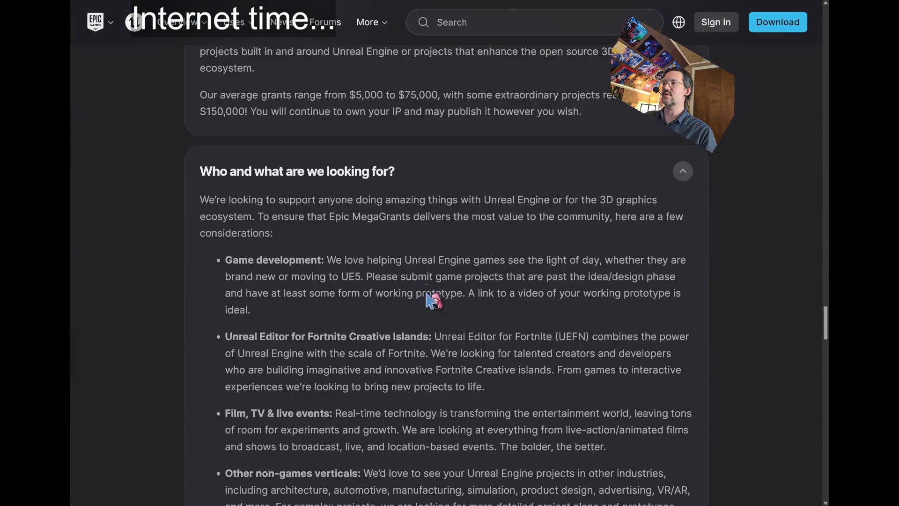
pyautogui.scroll(5, 438, 295)
pyautogui.scroll(-15, 575, 299)
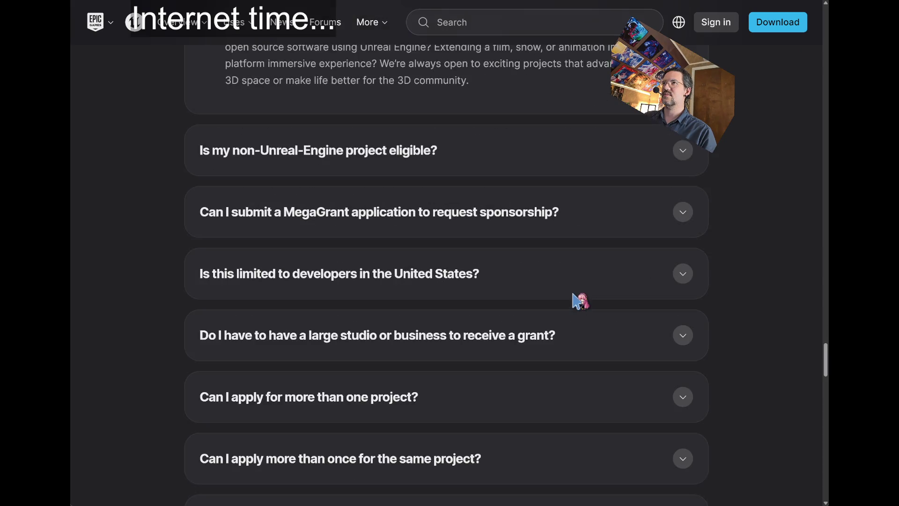
pyautogui.click(434, 221)
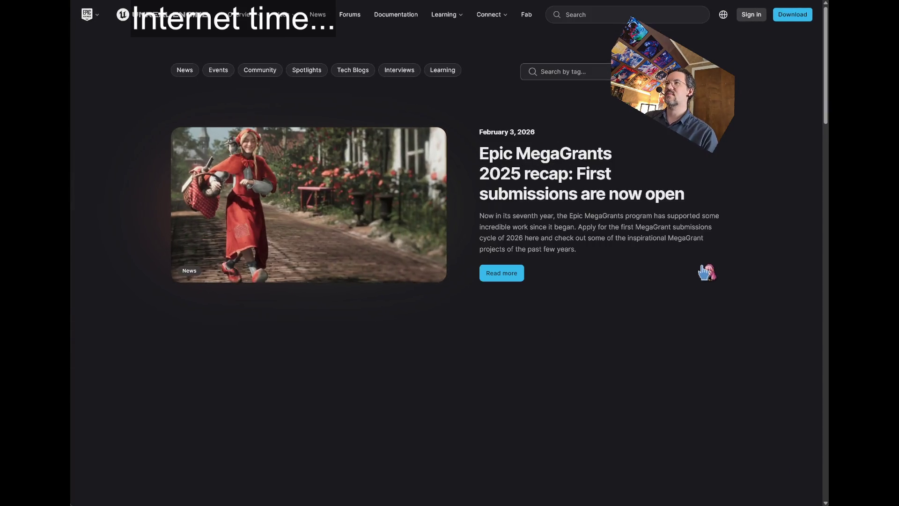
# Step: Go into the Epic MegaGrants 2025 recap and scroll down to the Speed Cycling entry
pyautogui.scroll(-4, 708, 276)
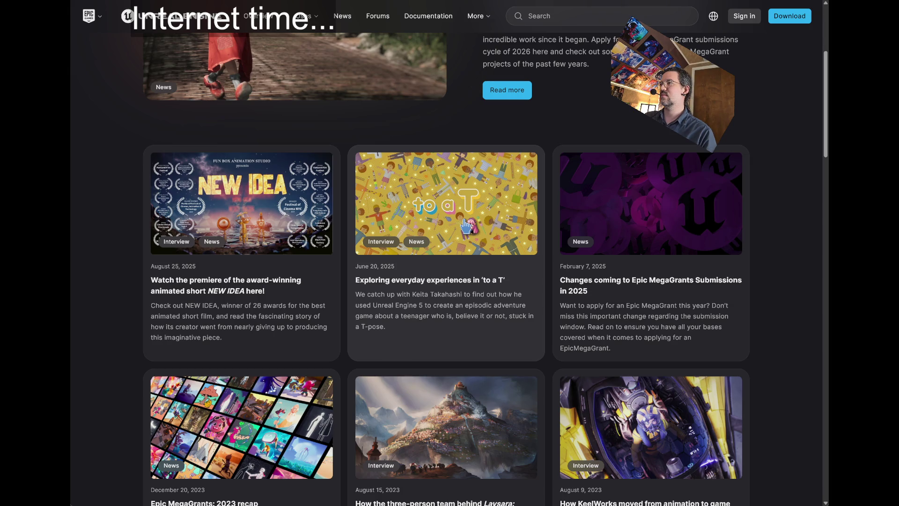
pyautogui.scroll(4, 475, 219)
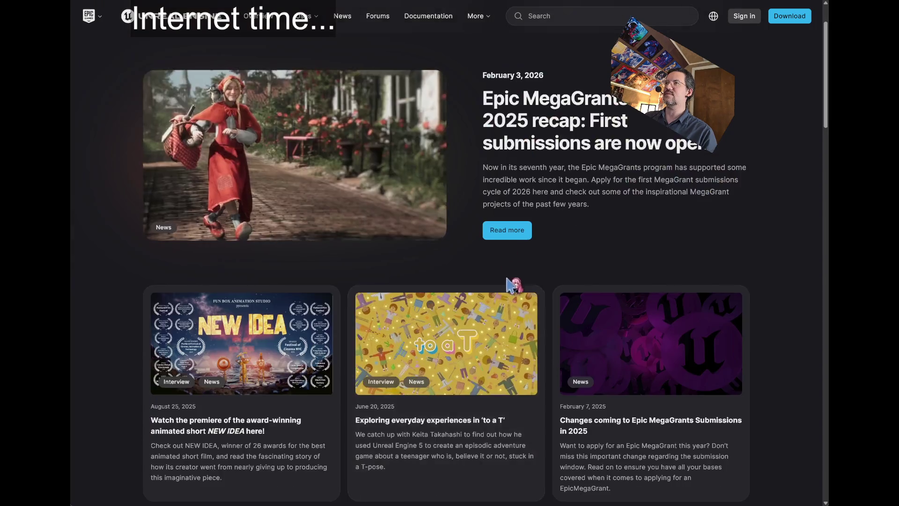
pyautogui.click(561, 287)
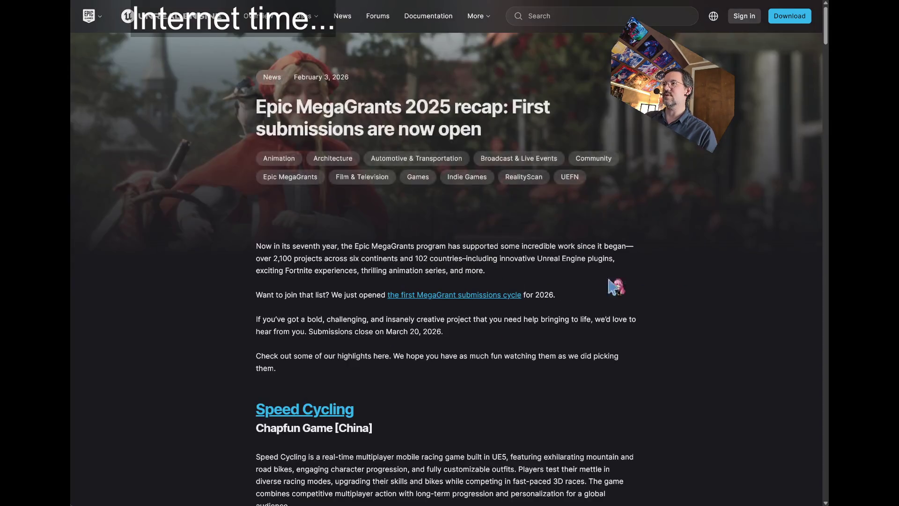
pyautogui.scroll(-15, 749, 276)
pyautogui.scroll(-3, 773, 281)
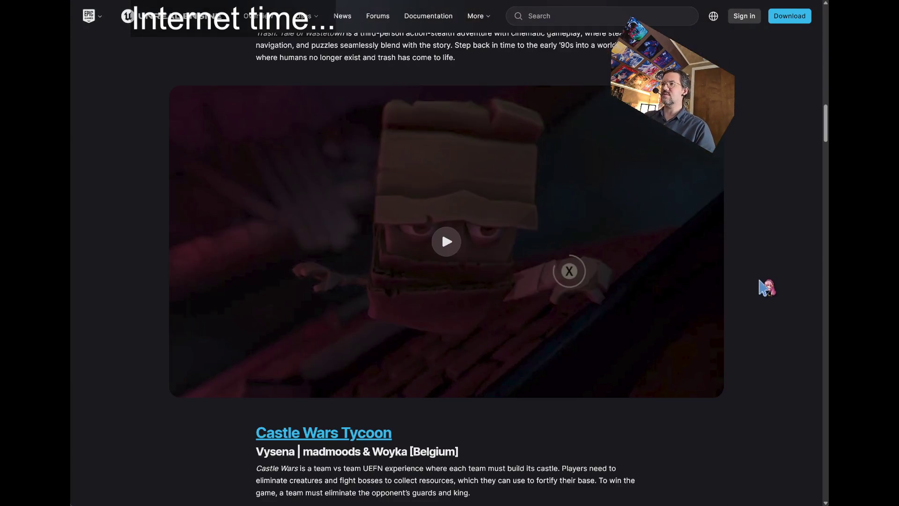
pyautogui.scroll(-6, 766, 283)
pyautogui.scroll(-1, 771, 249)
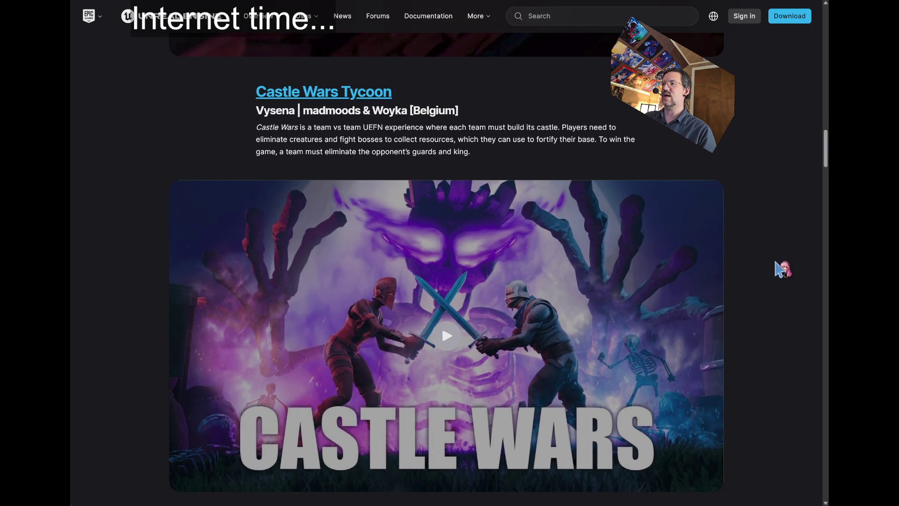
pyautogui.scroll(20, 532, 237)
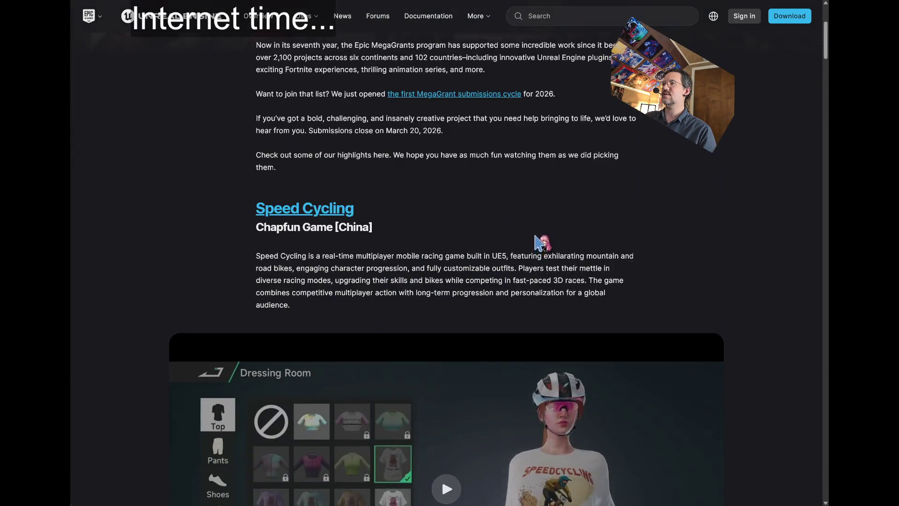
pyautogui.scroll(-8, 773, 299)
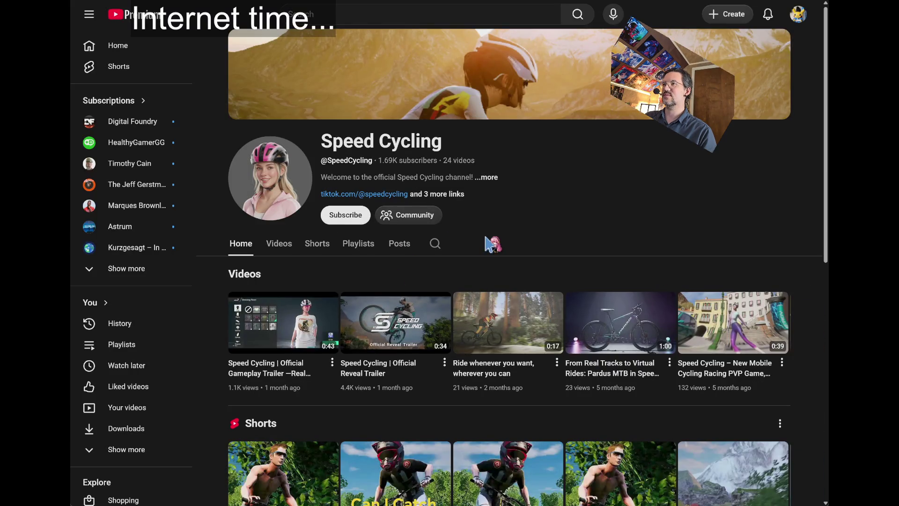
# Step: Play the Speed Cycling gameplay trailer, check its quality options, and expand the description
pyautogui.click(287, 320)
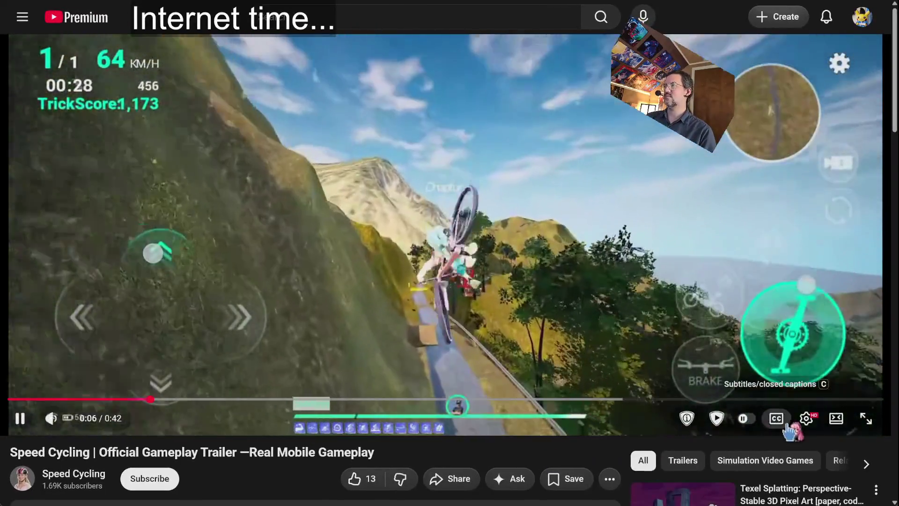
pyautogui.click(820, 417)
pyautogui.click(824, 377)
pyautogui.click(760, 257)
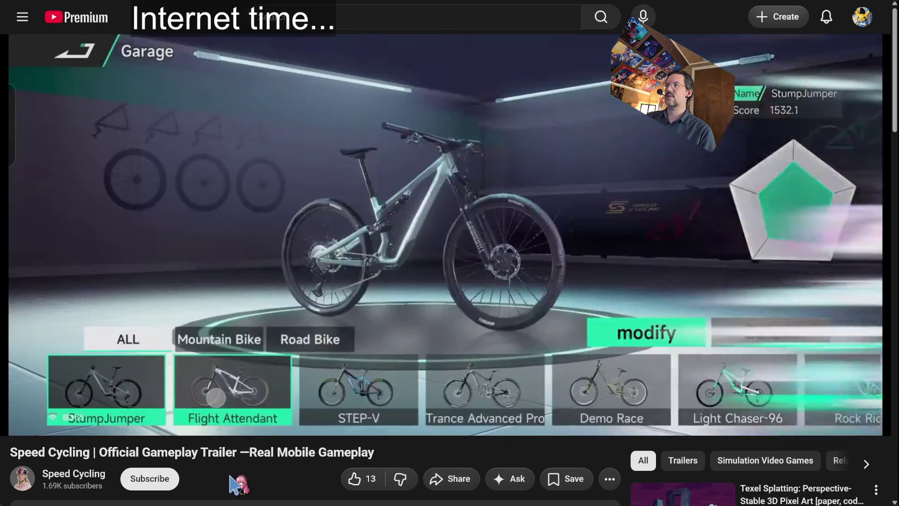
pyautogui.scroll(-2, 251, 474)
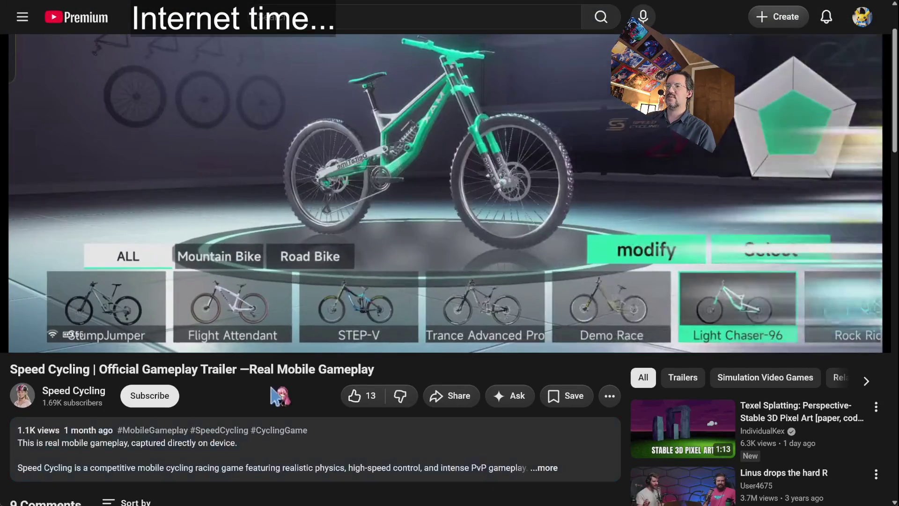
pyautogui.scroll(2, 243, 413)
pyautogui.scroll(-6, 241, 422)
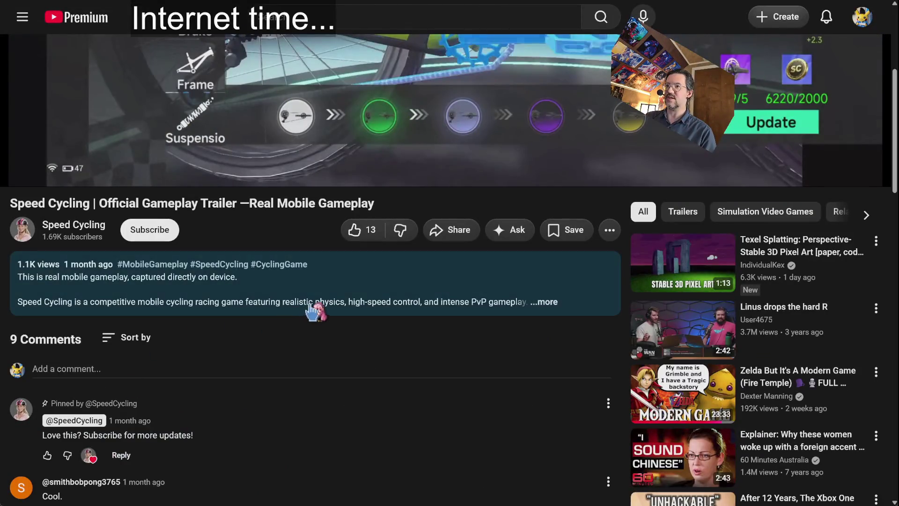
pyautogui.click(309, 304)
pyautogui.scroll(6, 248, 449)
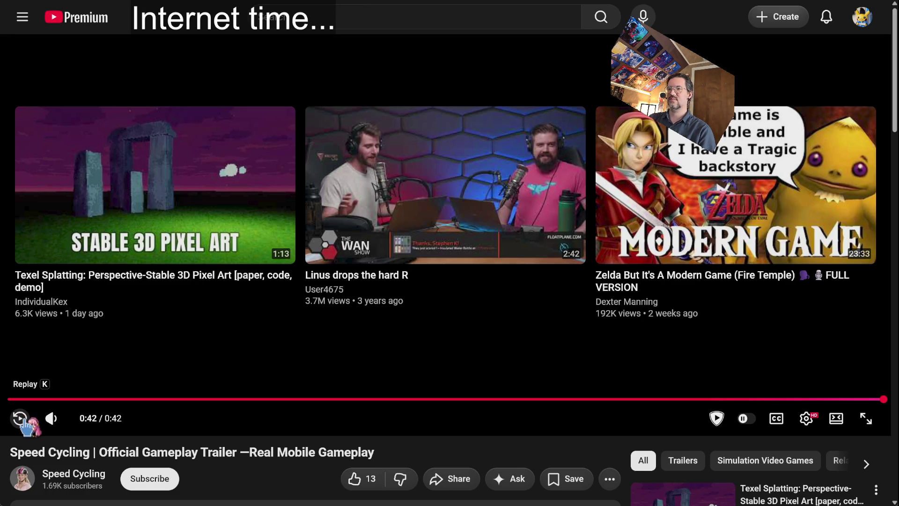
# Step: Replay the trailer, pause it, and resume from 0:16
pyautogui.click(20, 419)
pyautogui.press('space')
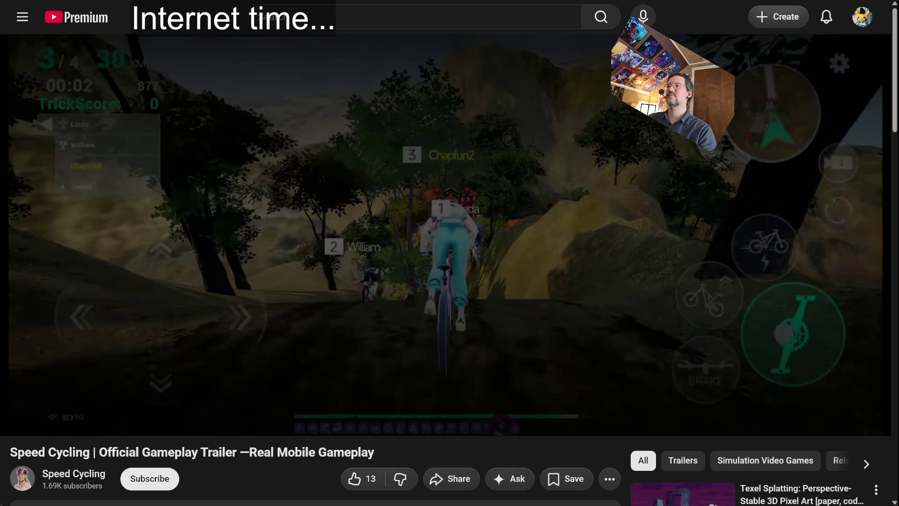
pyautogui.click(337, 399)
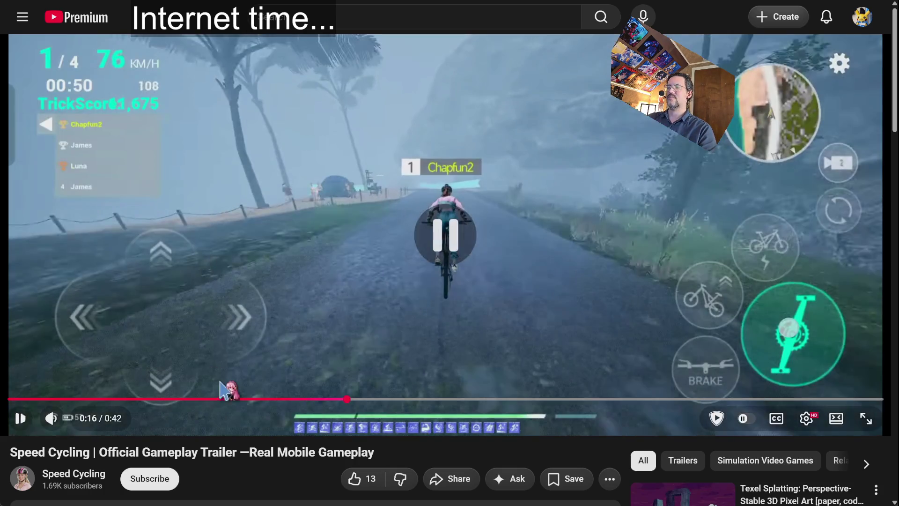
pyautogui.click(195, 399)
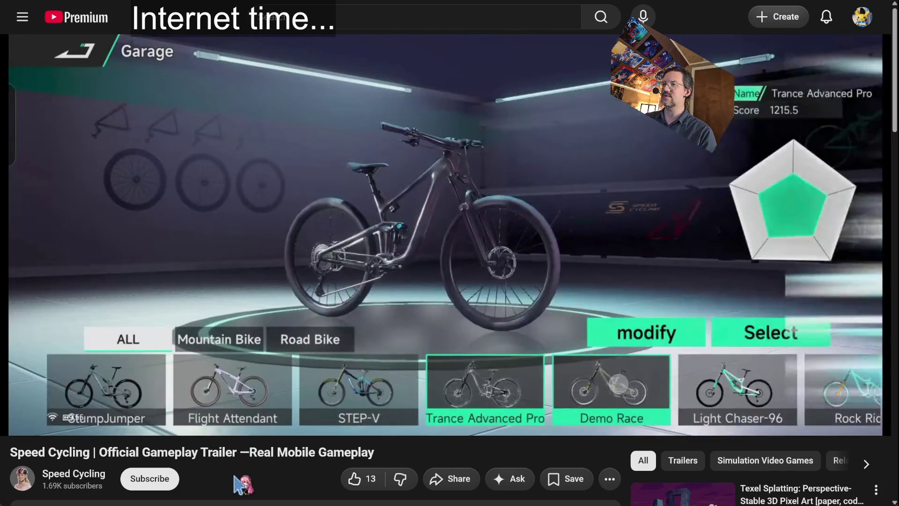
pyautogui.scroll(-15, 796, 369)
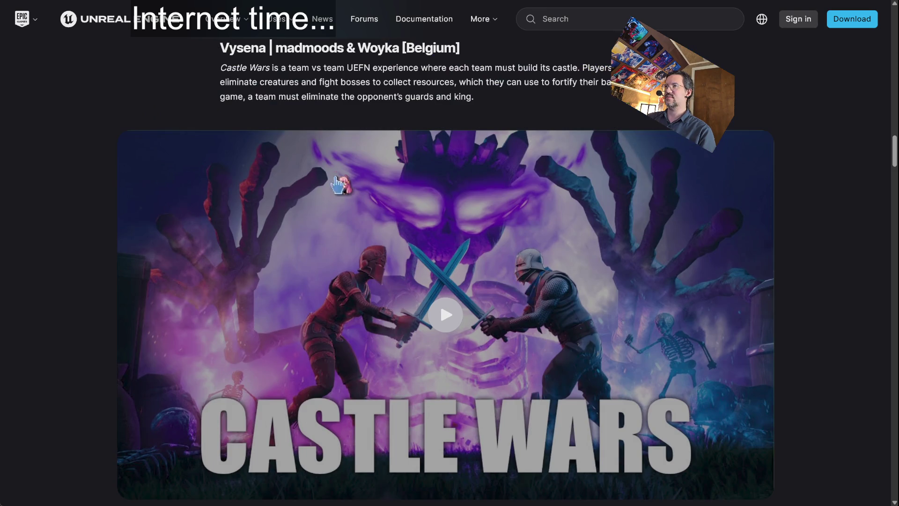
# Step: Scroll through escape.ai's Spotlight, Creator Channels and Series rows
pyautogui.scroll(-2, 243, 205)
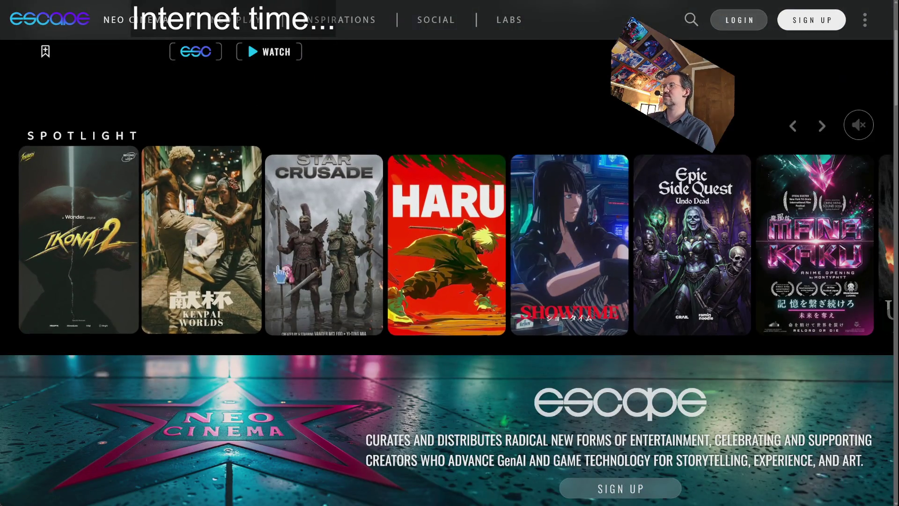
pyautogui.scroll(-3, 411, 421)
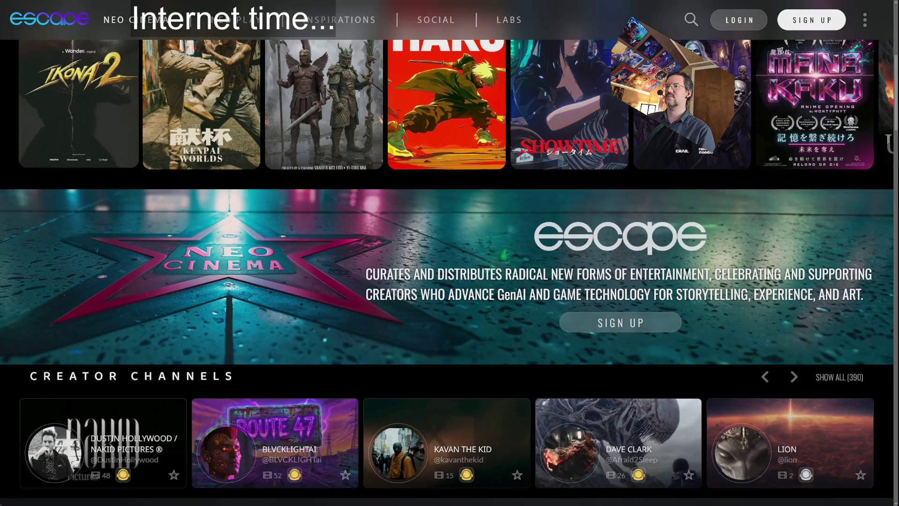
pyautogui.scroll(-5, 371, 315)
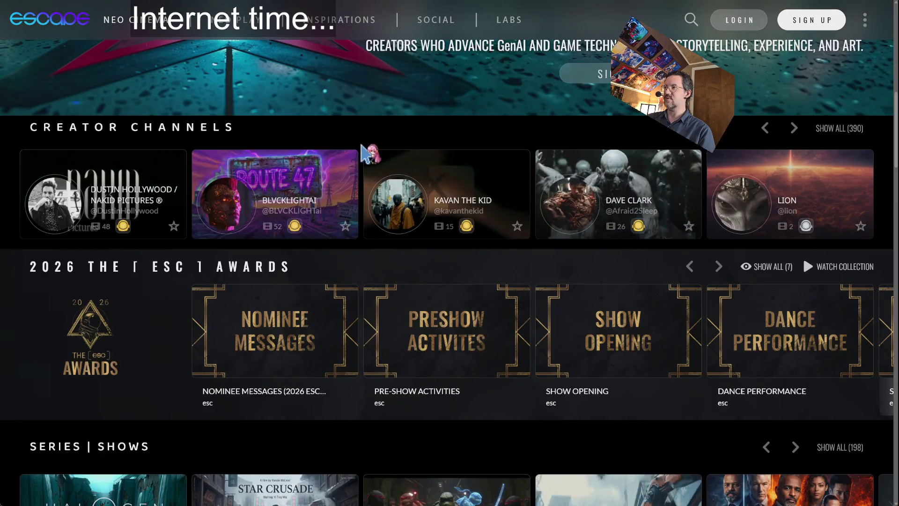
pyautogui.scroll(-8, 370, 178)
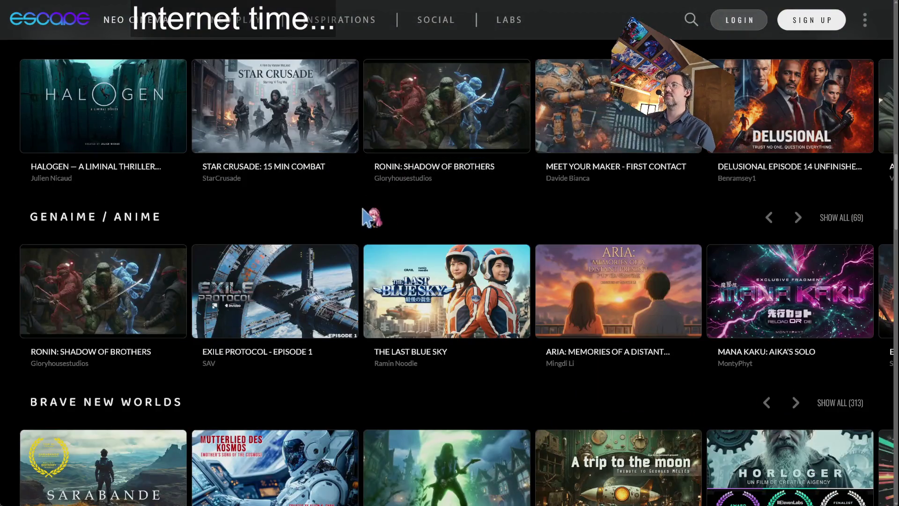
pyautogui.scroll(2, 368, 217)
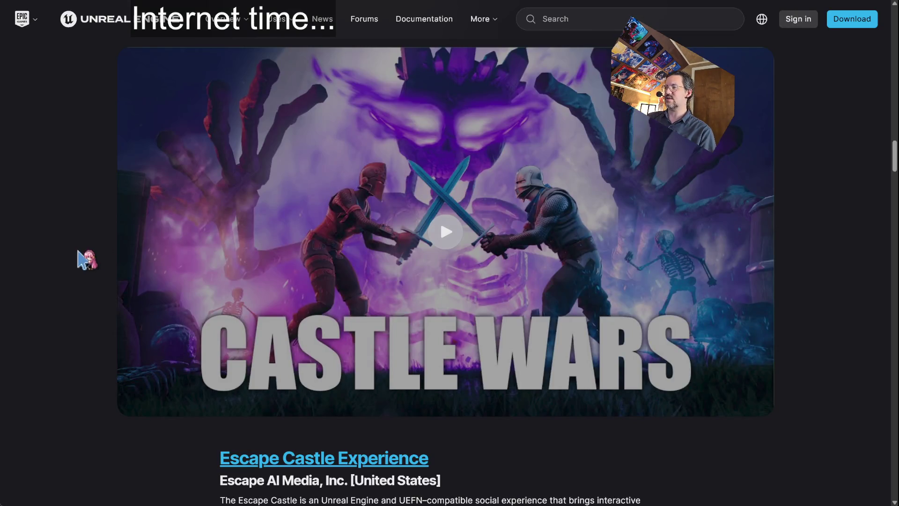
pyautogui.scroll(-5, 115, 295)
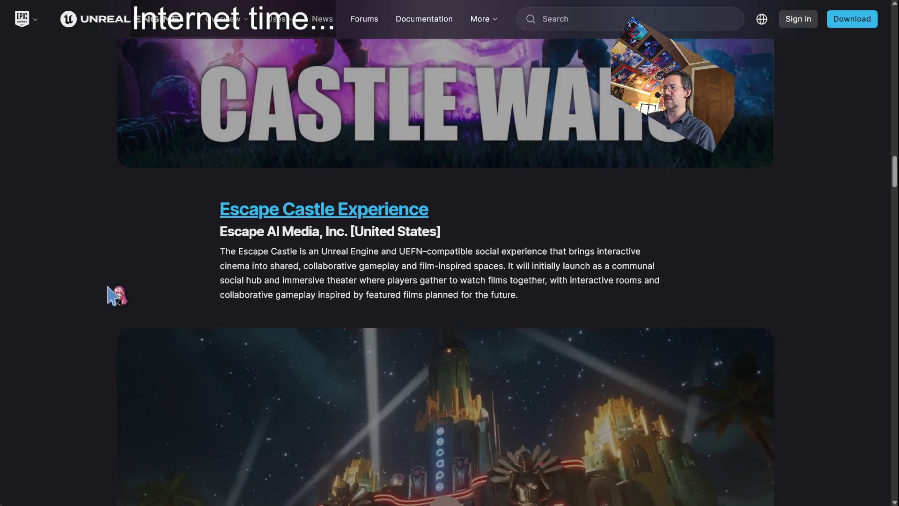
# Step: Play the Castle Wars Tycoon island's gallery video and briefly check its playback settings
pyautogui.scroll(10, 114, 295)
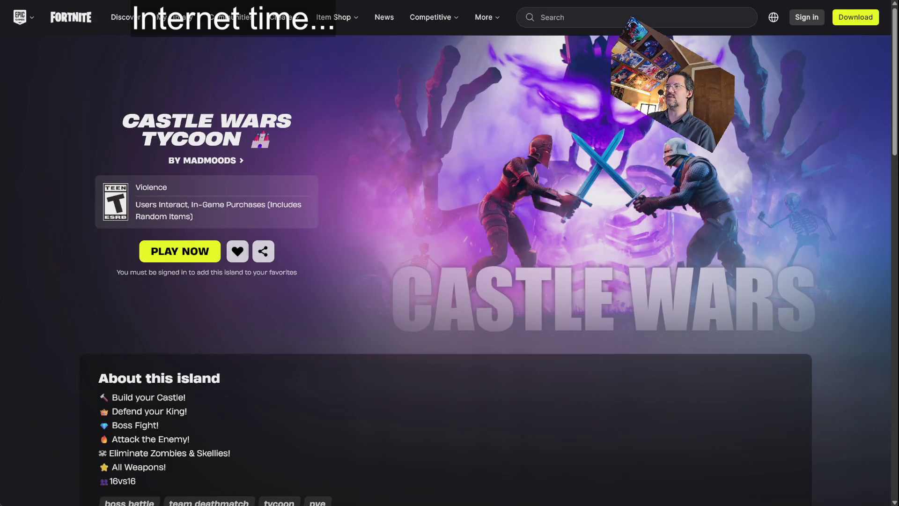
pyautogui.scroll(-6, 402, 192)
pyautogui.scroll(-3, 398, 194)
pyautogui.scroll(2, 398, 194)
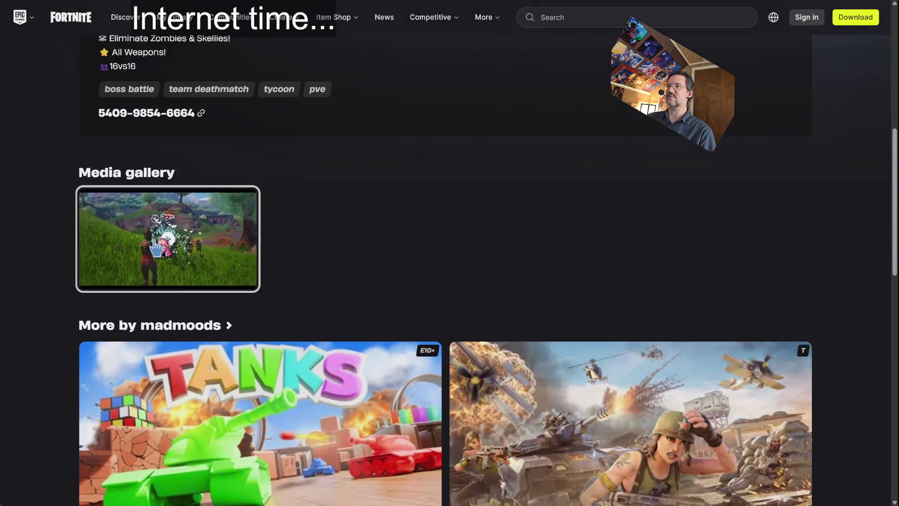
pyautogui.click(185, 236)
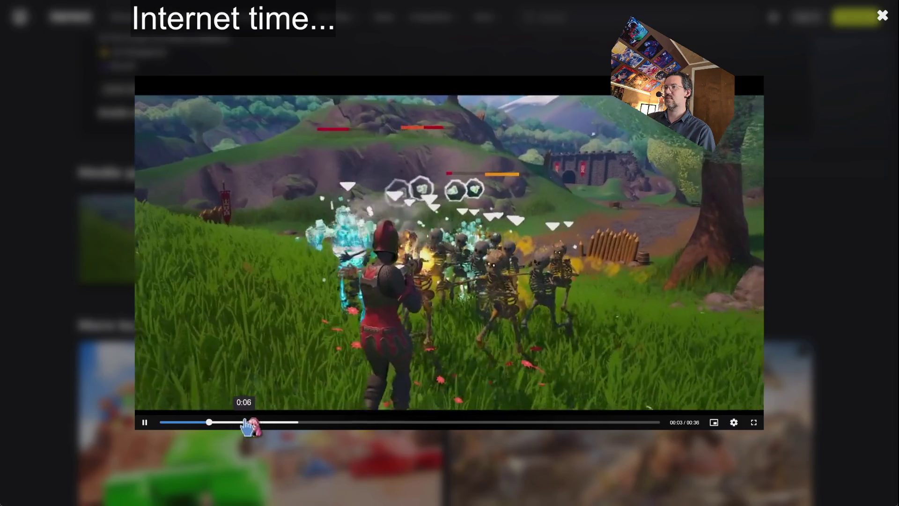
pyautogui.click(735, 423)
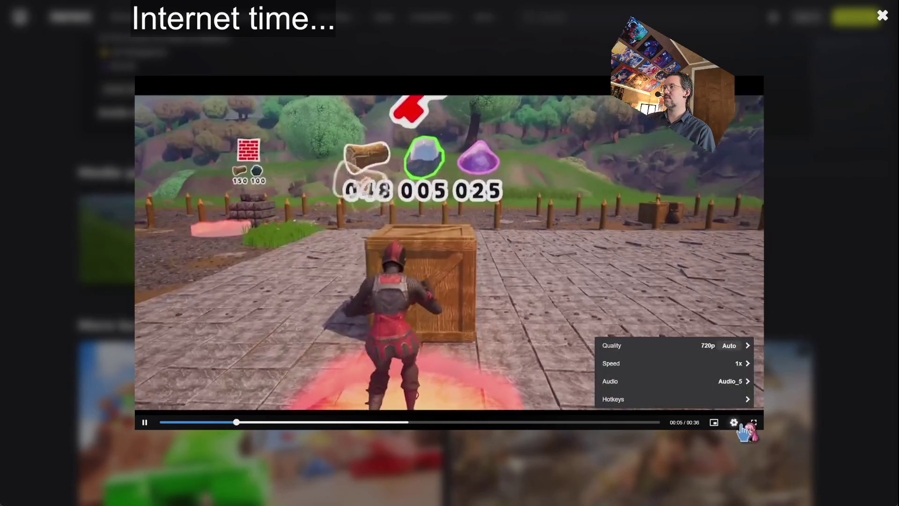
pyautogui.click(735, 423)
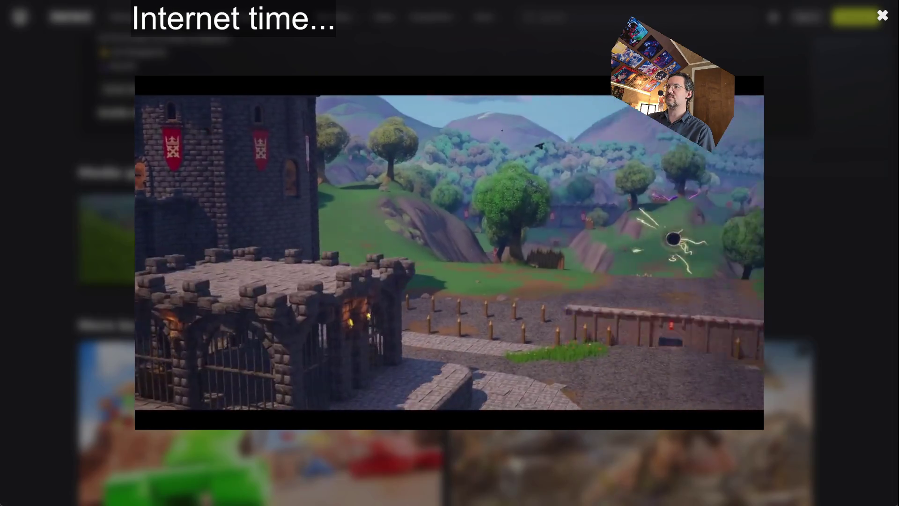
# Step: Close the gallery viewer and start the Valaka Legends gameplay video on YouTube
pyautogui.press('Escape')
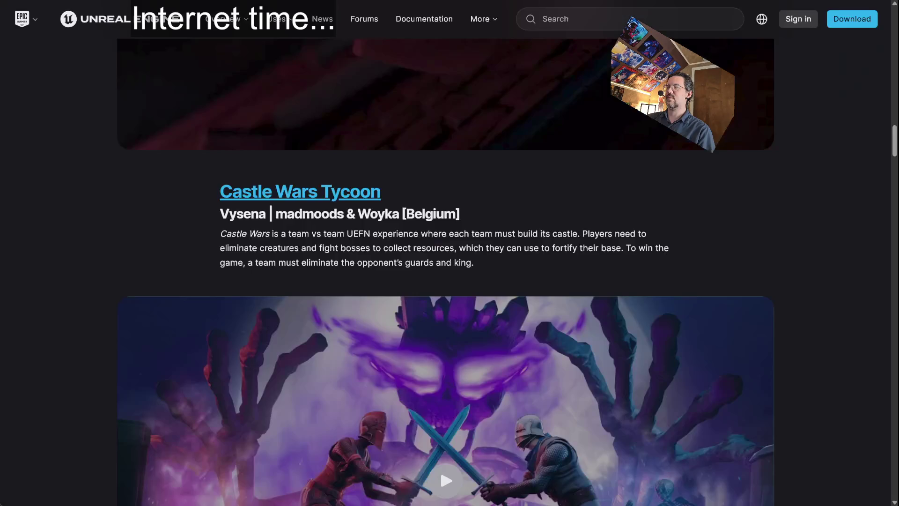
pyautogui.scroll(-12, 168, 234)
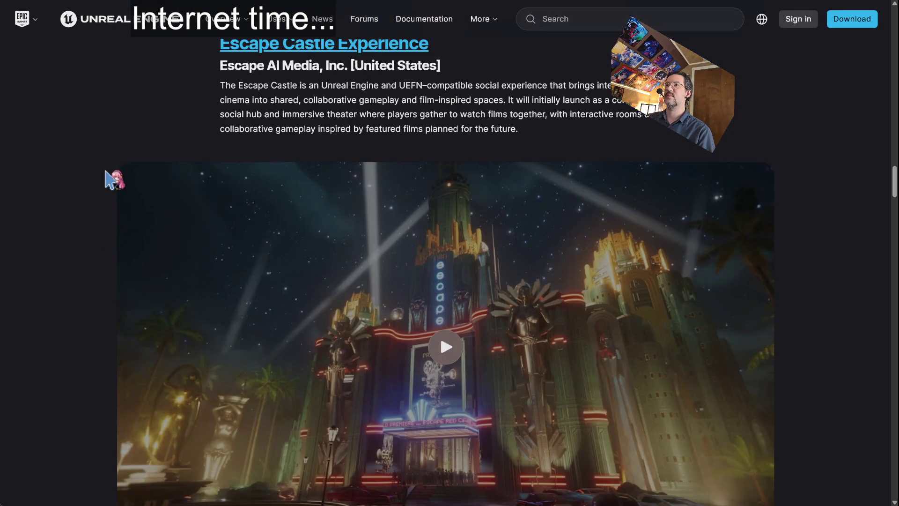
pyautogui.scroll(-9, 106, 171)
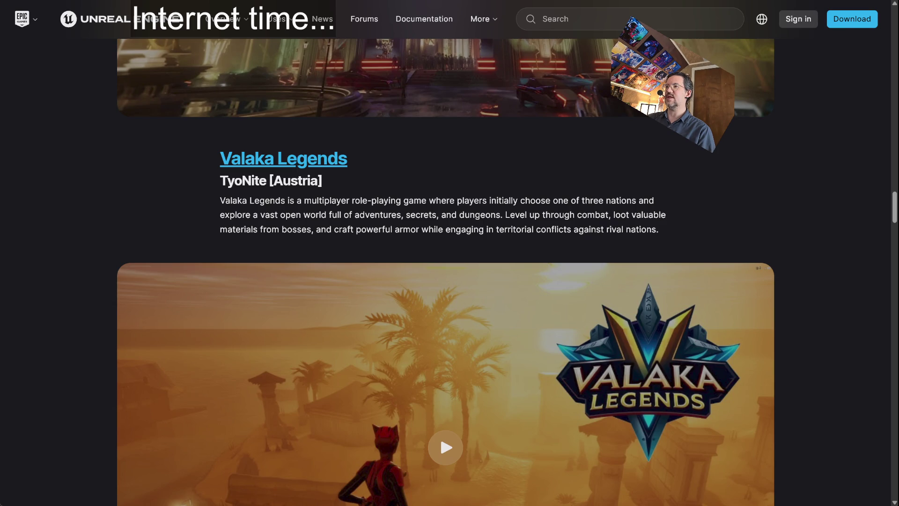
pyautogui.click(439, 435)
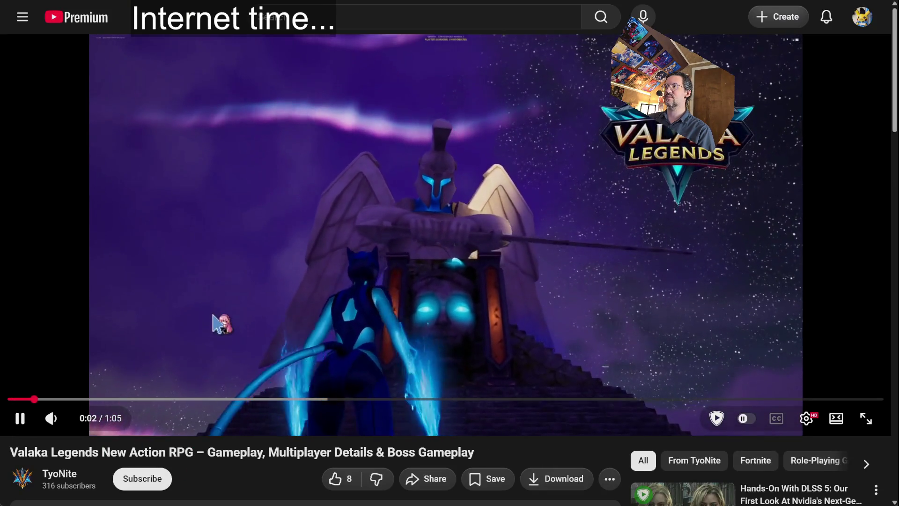
# Step: Expand the Valaka Legends video's full description, then pause and resume the video
pyautogui.scroll(-8, 217, 330)
pyautogui.click(183, 122)
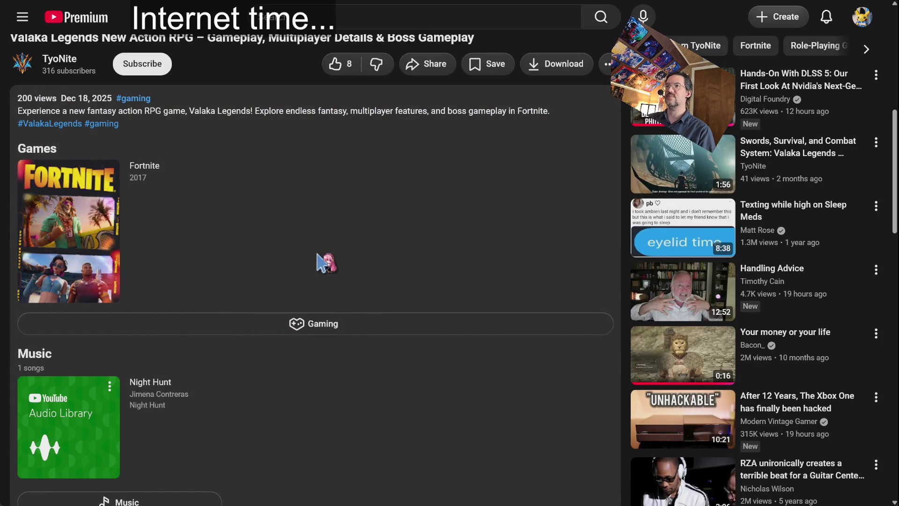
pyautogui.scroll(10, 323, 254)
pyautogui.click(331, 251)
pyautogui.scroll(-2, 257, 308)
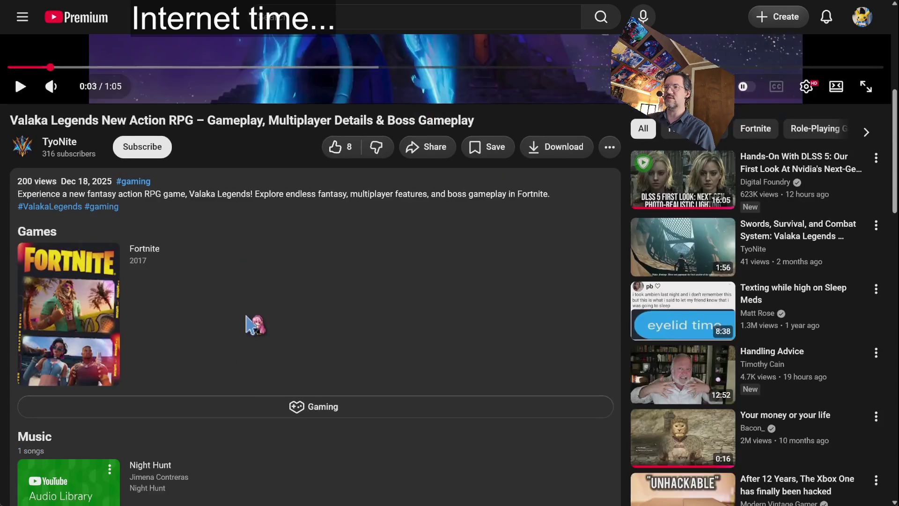
pyautogui.scroll(-9, 248, 329)
pyautogui.scroll(10, 240, 327)
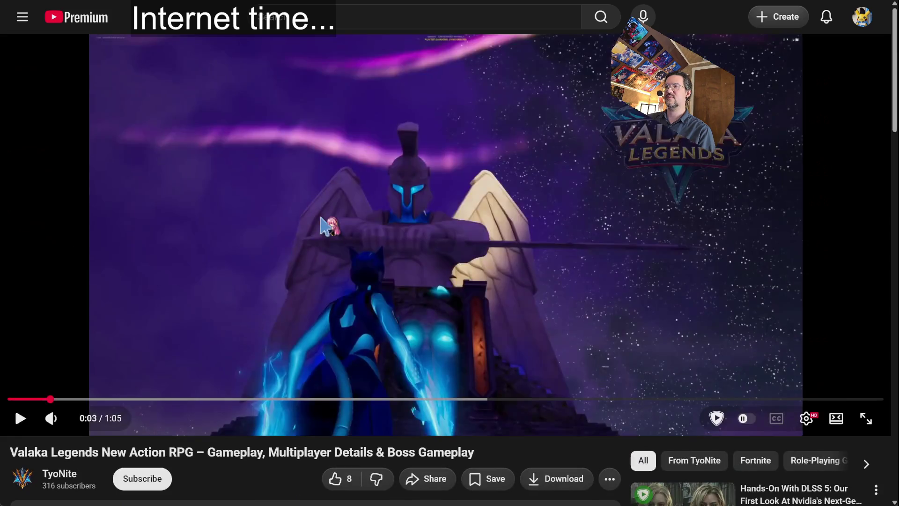
pyautogui.click(321, 217)
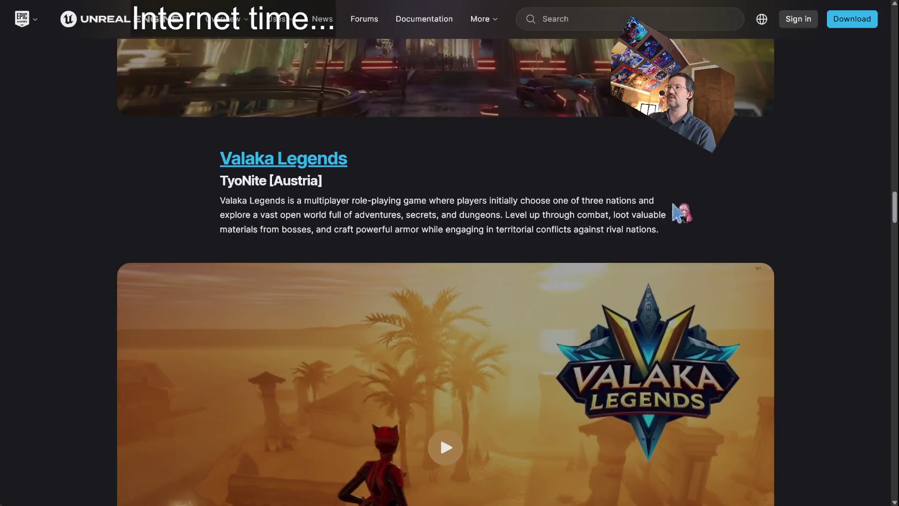
# Step: Highlight the Sage AI showcase description, then open the Sage AI product page on Fab
pyautogui.scroll(-7, 782, 248)
pyautogui.scroll(-8, 788, 252)
pyautogui.scroll(5, 792, 225)
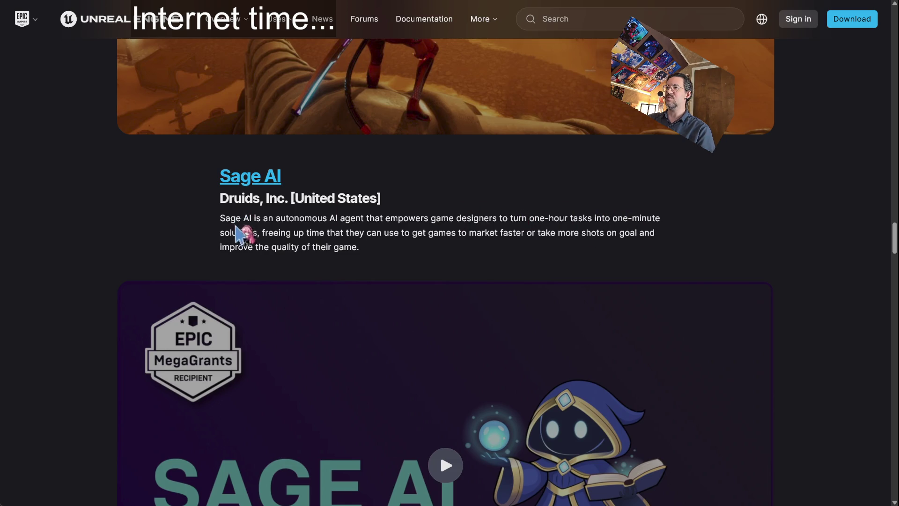
pyautogui.moveTo(283, 233); pyautogui.dragTo(433, 230)
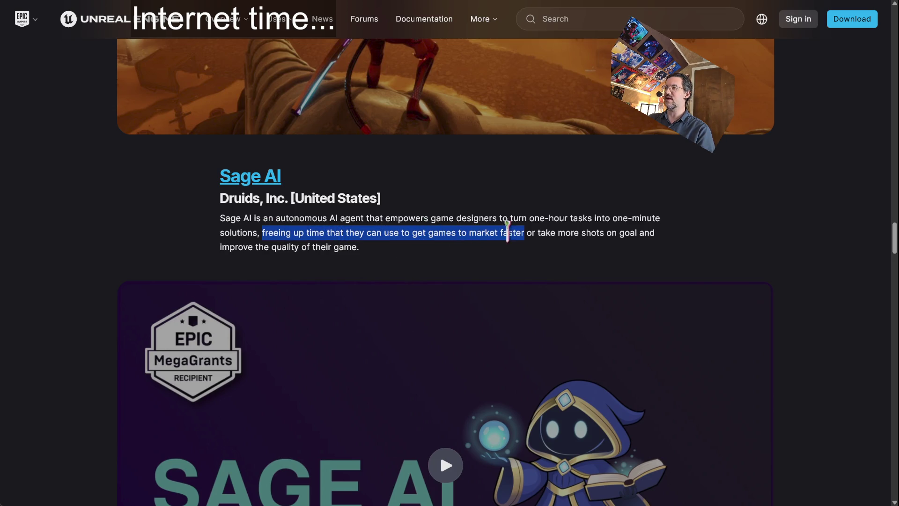
pyautogui.moveTo(512, 231)
pyautogui.mouseDown()
pyautogui.moveTo(612, 230)
pyautogui.moveTo(261, 247)
pyautogui.moveTo(307, 247)
pyautogui.mouseUp()
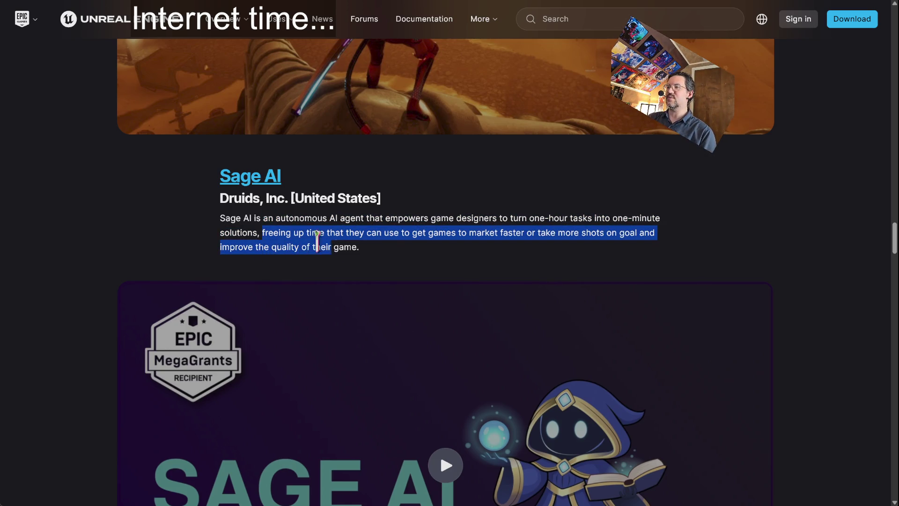
pyautogui.click(346, 253)
pyautogui.click(273, 180)
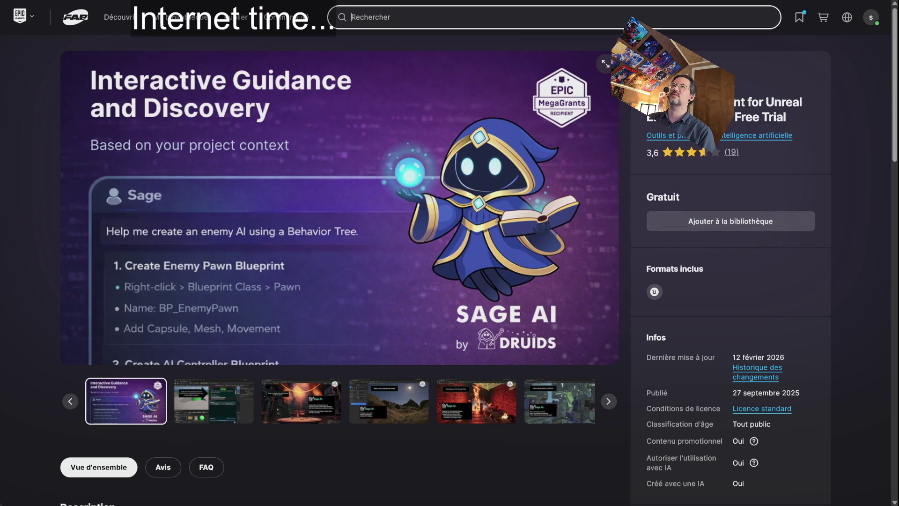
# Step: Step through the Sage AI gallery past the editor and Exovoid shots to the Fire Tornado Trap image
pyautogui.moveTo(93, 3)
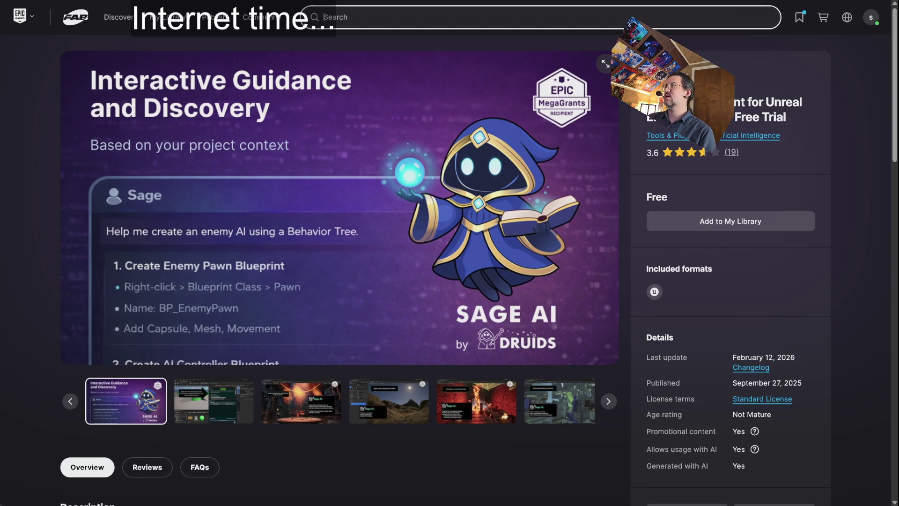
pyautogui.scroll(-3, 853, 206)
pyautogui.scroll(3, 822, 269)
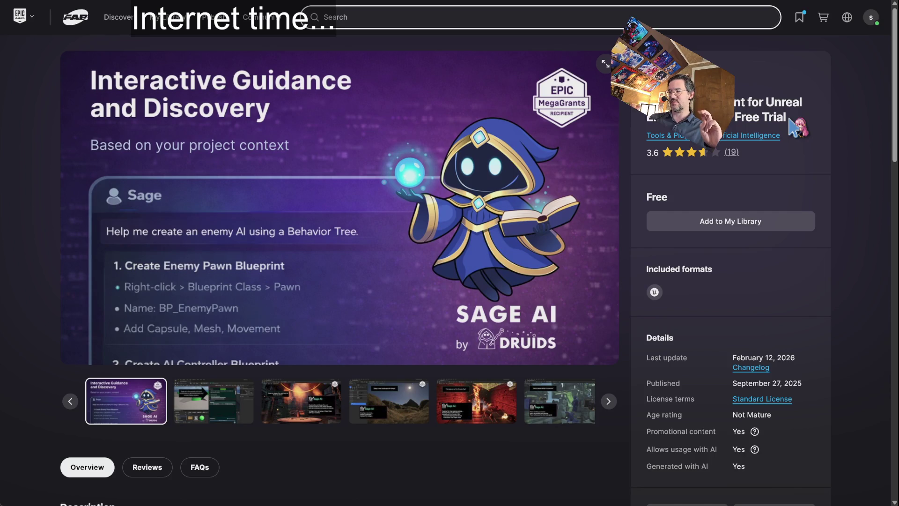
pyautogui.click(241, 391)
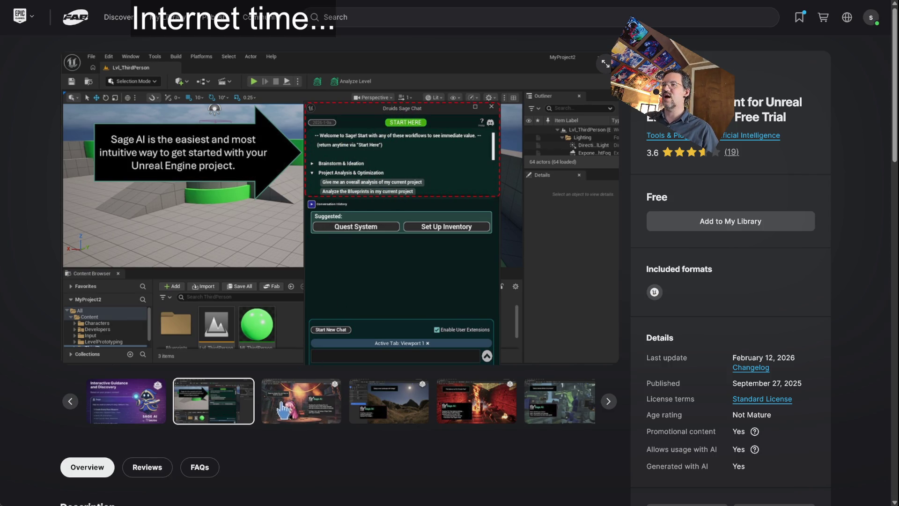
pyautogui.click(283, 406)
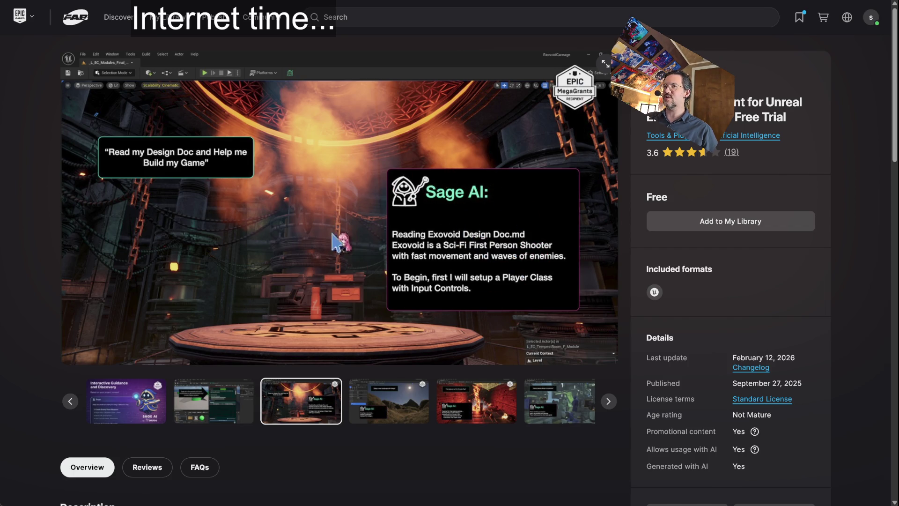
pyautogui.click(380, 407)
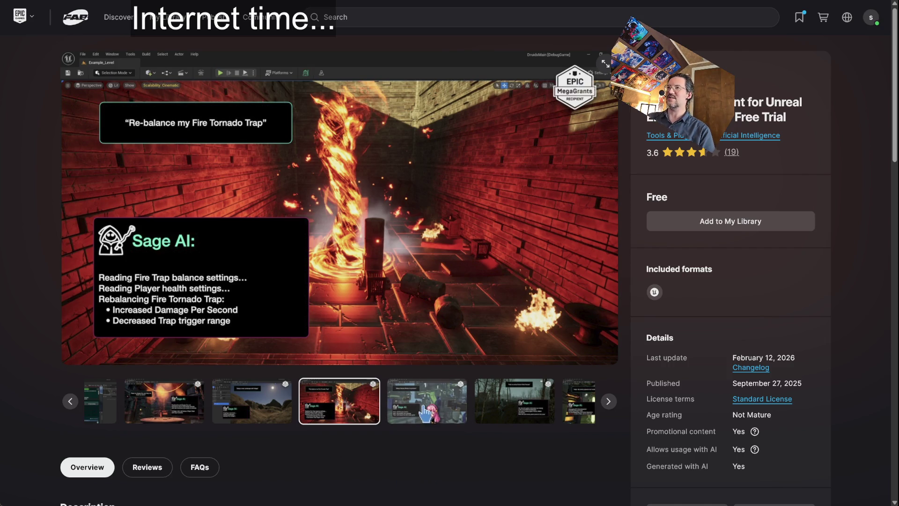
# Step: View the cyberpunk camera, Enemy Patrol Routes, spawner debugging and crystal VR optimization screenshots
pyautogui.click(420, 415)
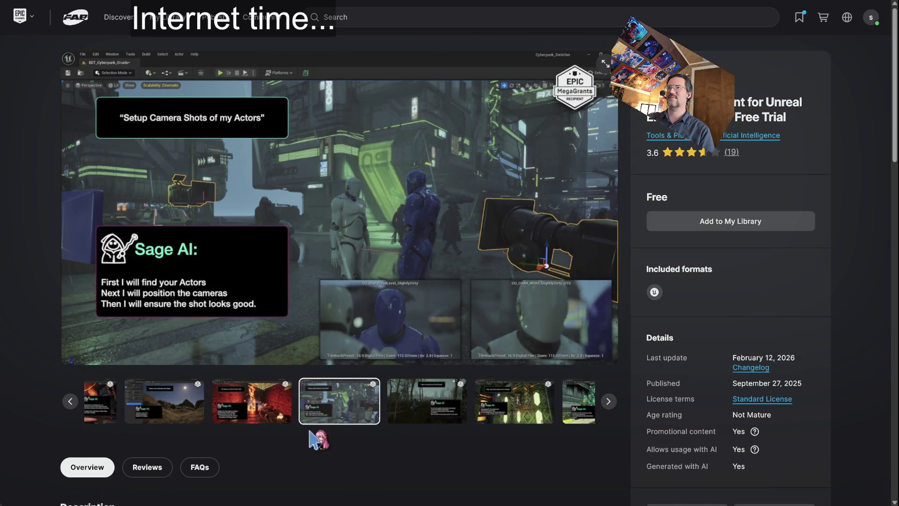
pyautogui.click(234, 402)
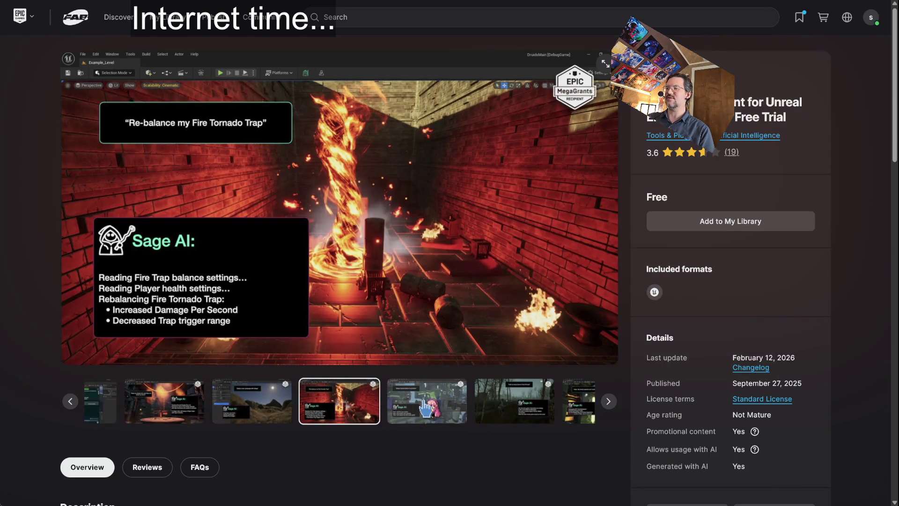
pyautogui.click(425, 411)
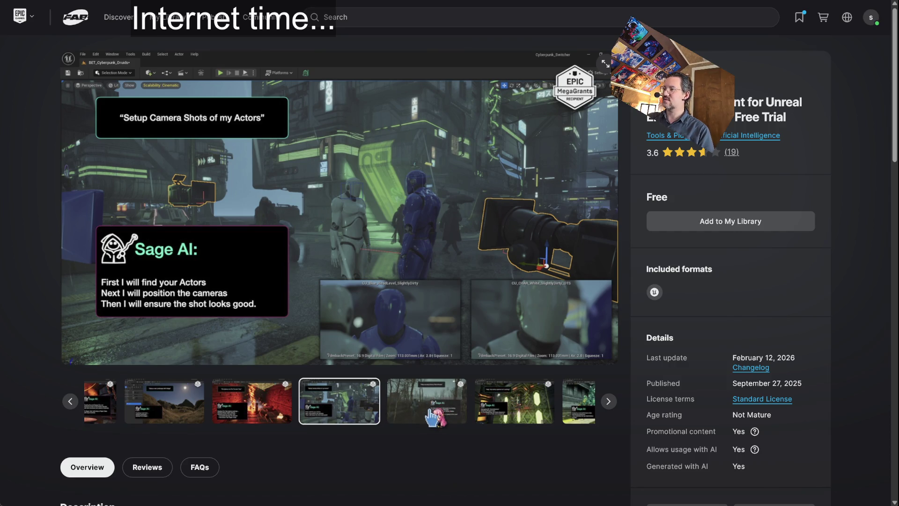
pyautogui.click(430, 411)
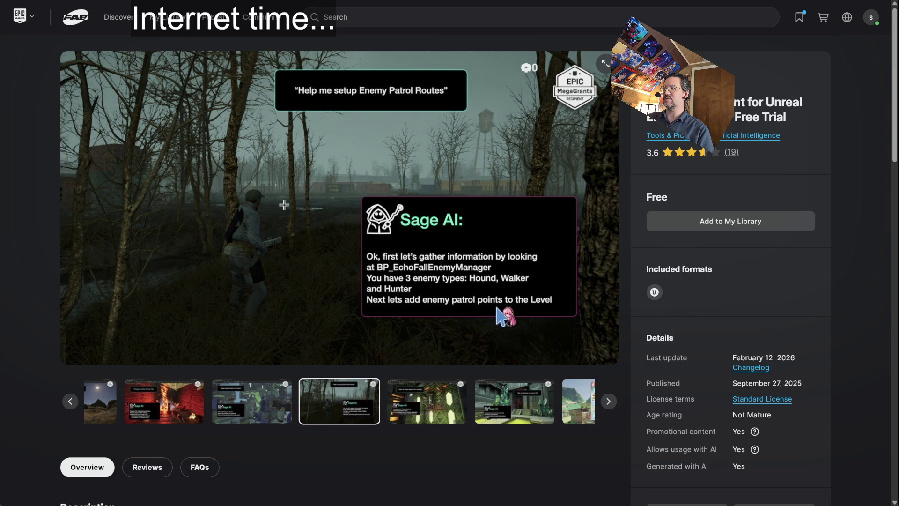
pyautogui.click(425, 413)
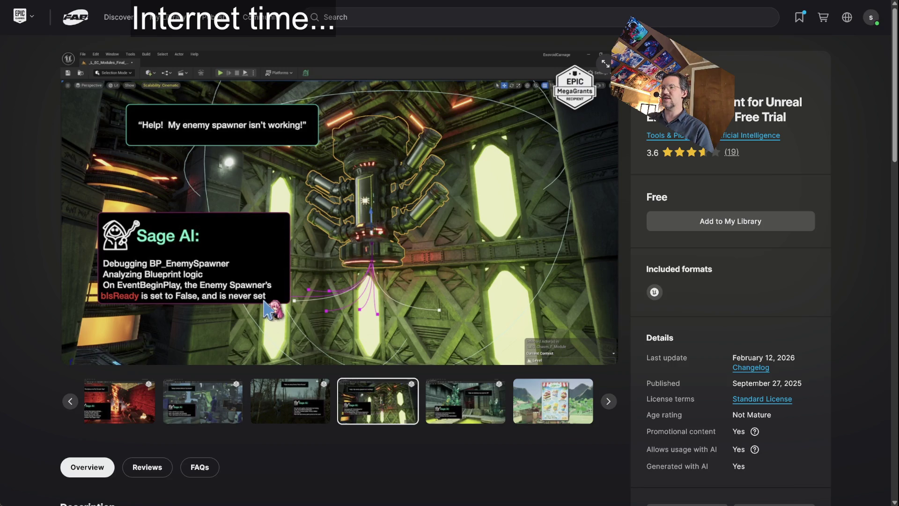
pyautogui.click(468, 411)
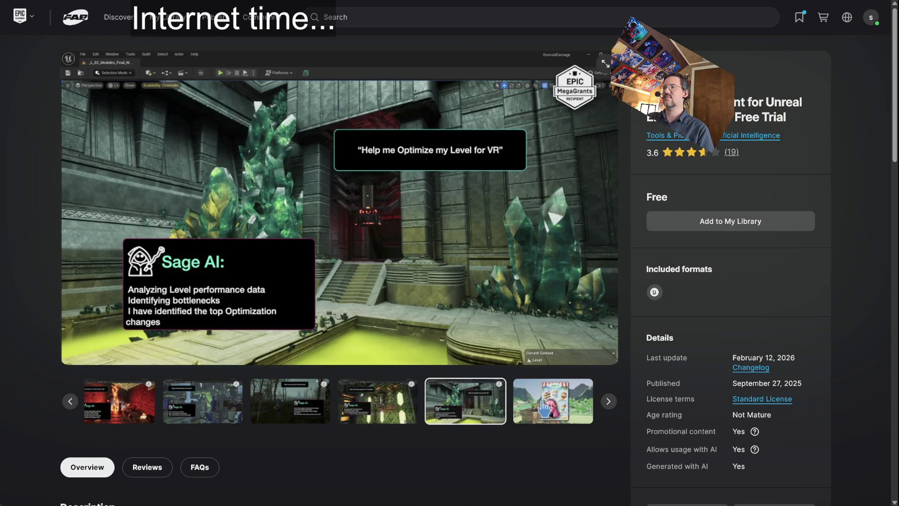
# Step: Wrap the gallery back to the first image and jump to the reviews showing 3.6 from 19 ratings
pyautogui.click(540, 405)
pyautogui.click(609, 402)
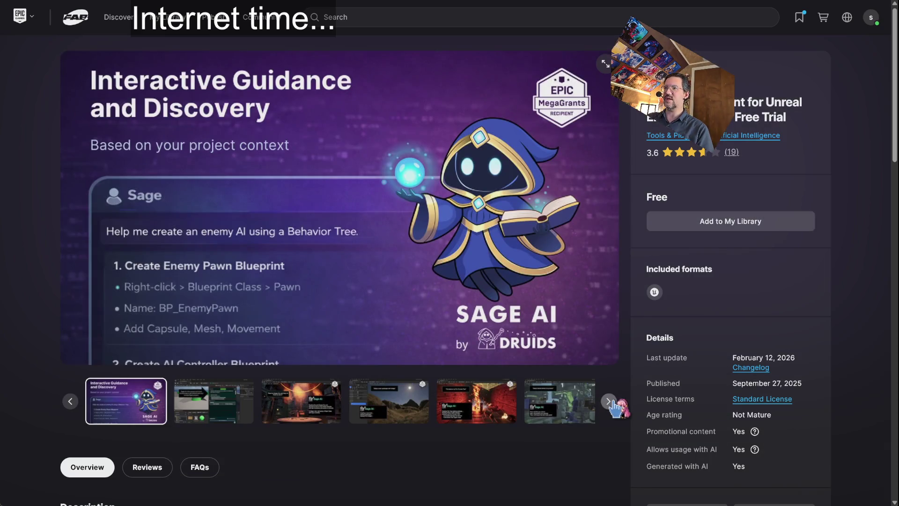
pyautogui.click(739, 154)
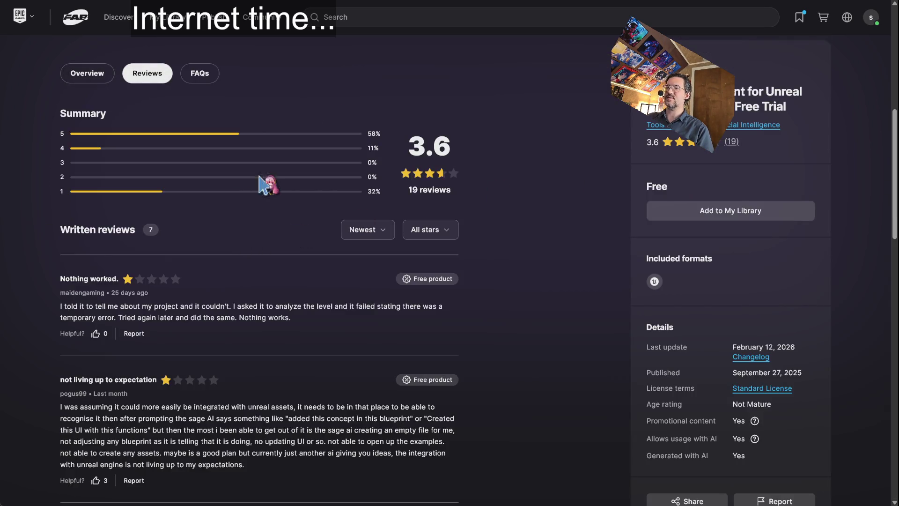
# Step: Zoom the Fab page in and read the first one-star review, highlighting its text
pyautogui.scroll(-3, 515, 240)
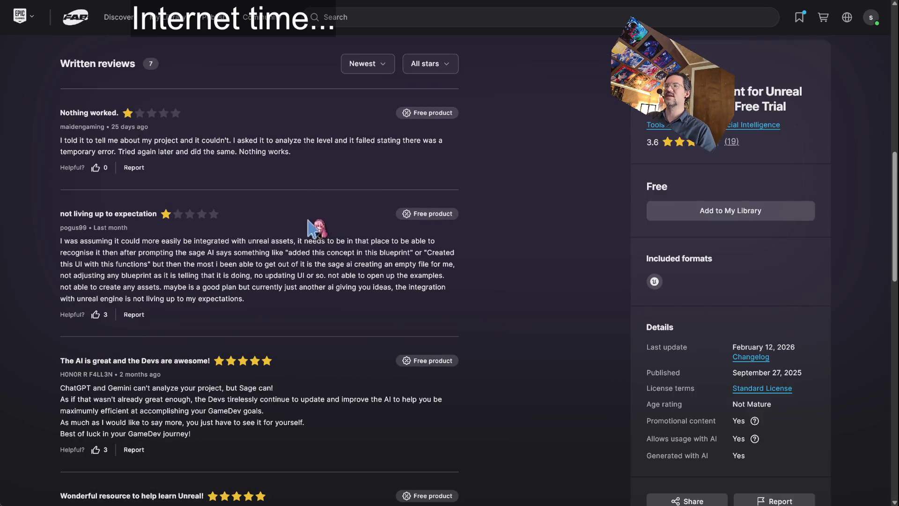
pyautogui.hotkey('ctrl', '+')
pyautogui.hotkey('ctrl', '+')
pyautogui.hotkey('ctrl', '+')
pyautogui.scroll(-5, 351, 231)
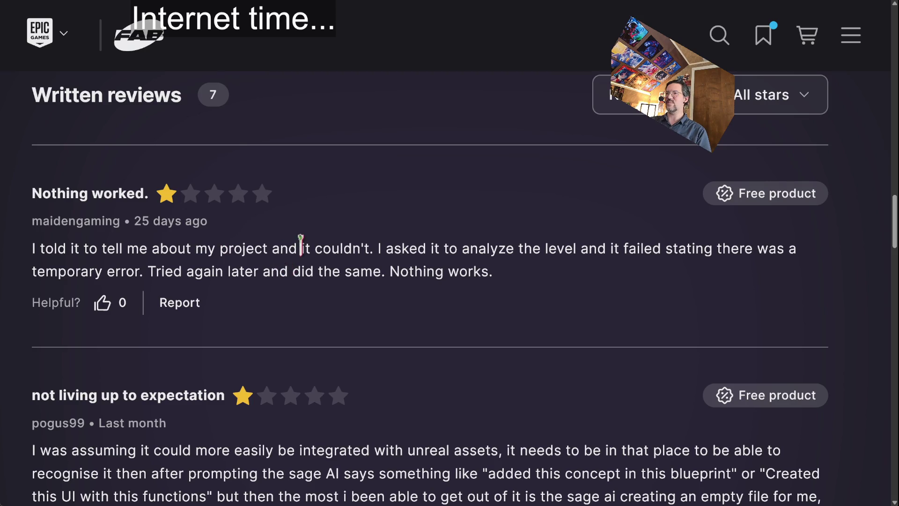
pyautogui.moveTo(382, 246); pyautogui.dragTo(795, 246)
pyautogui.click(784, 292)
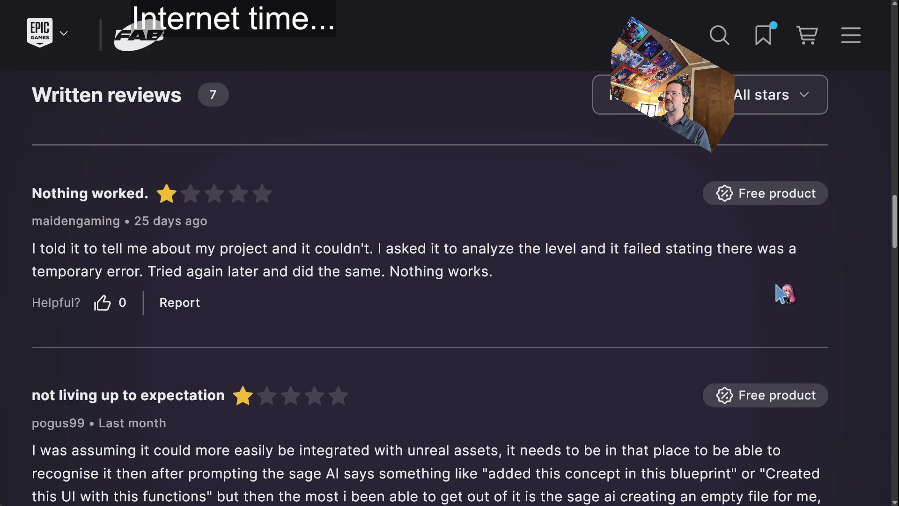
pyautogui.doubleClick(165, 273)
pyautogui.moveTo(165, 273); pyautogui.dragTo(517, 275)
pyautogui.click(430, 224)
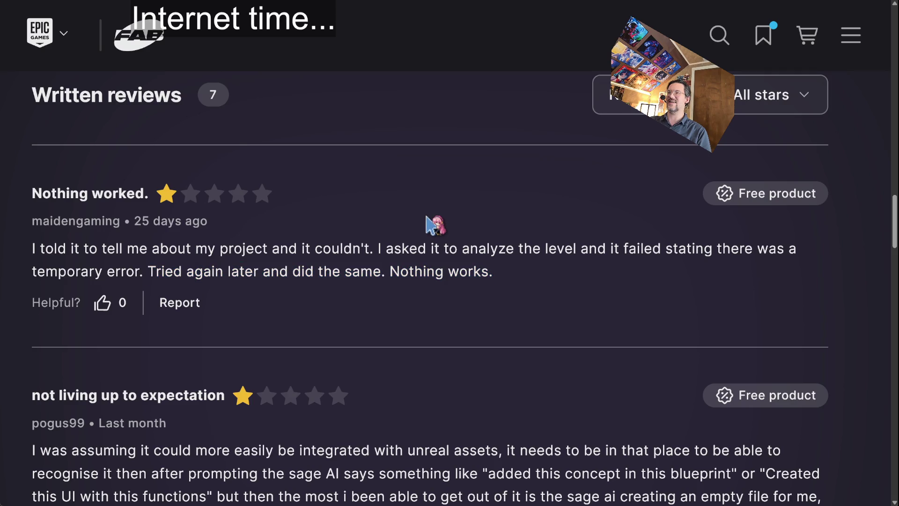
# Step: Scroll to the second one-star review and highlight its lines about prompting Sage AI
pyautogui.scroll(-4, 479, 200)
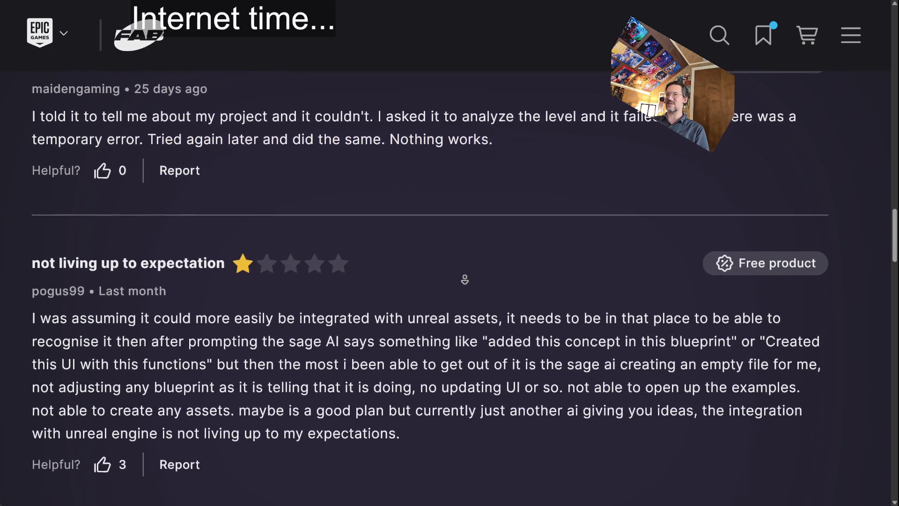
pyautogui.scroll(-1, 466, 281)
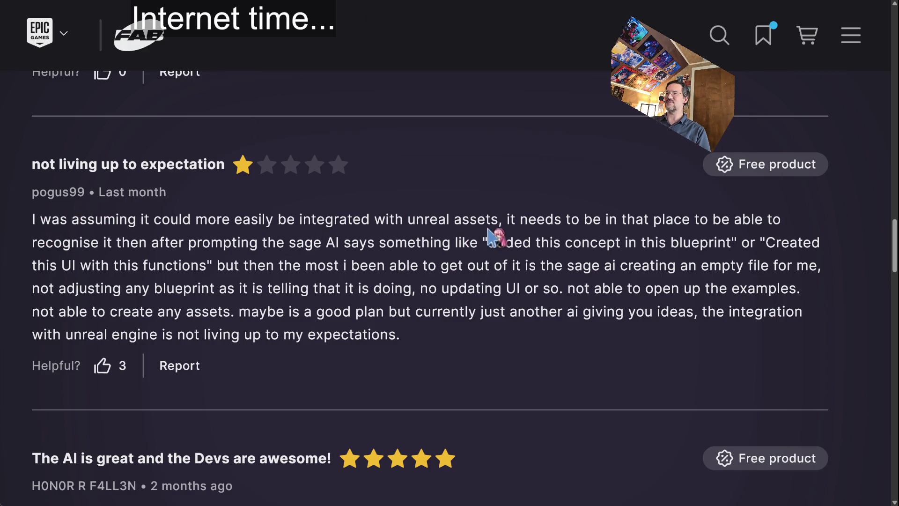
pyautogui.moveTo(511, 218); pyautogui.dragTo(758, 218)
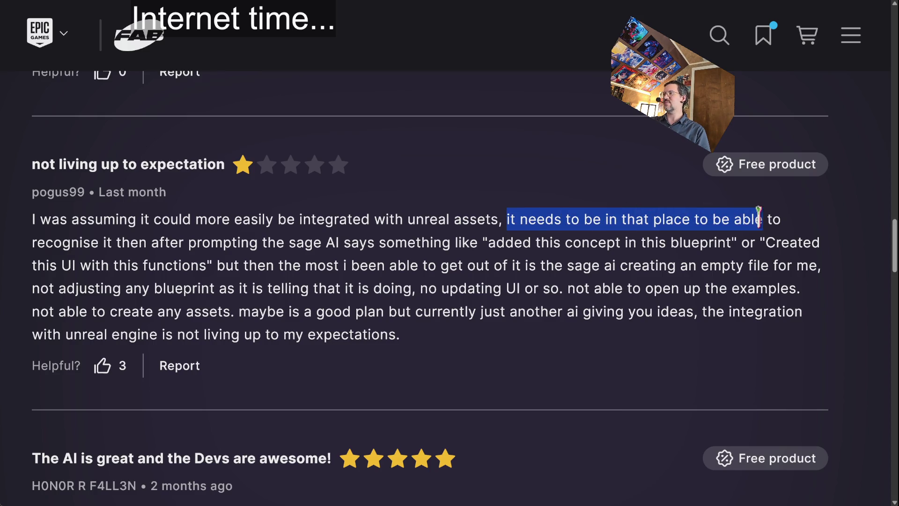
pyautogui.click(823, 229)
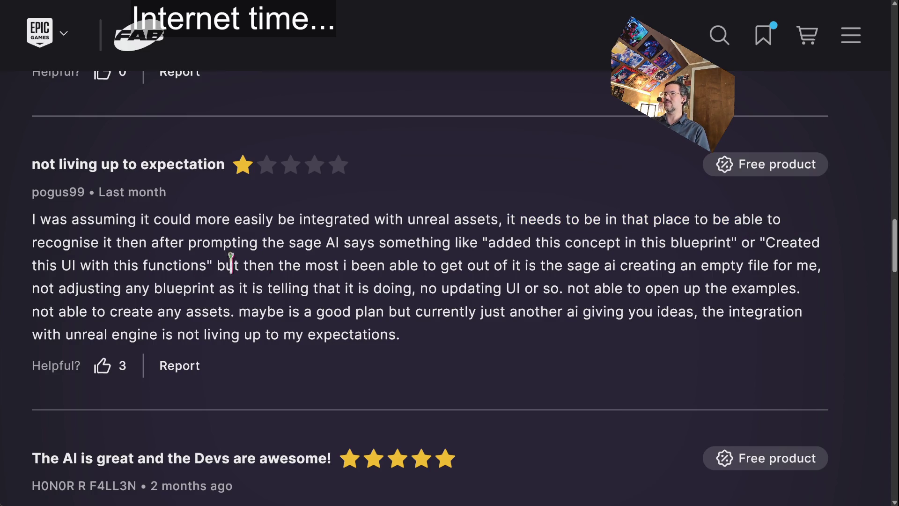
pyautogui.moveTo(122, 244); pyautogui.dragTo(475, 244)
pyautogui.click(485, 248)
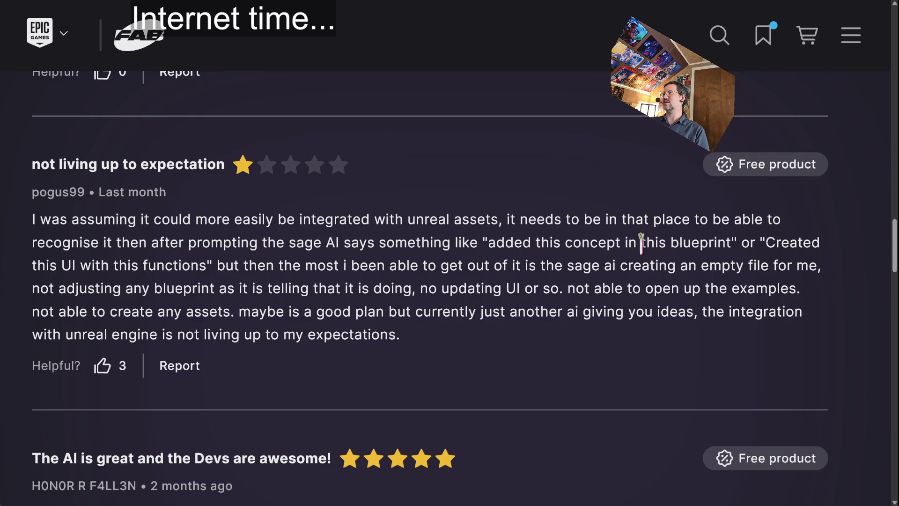
pyautogui.moveTo(761, 242)
pyautogui.mouseDown()
pyautogui.moveTo(267, 248)
pyautogui.moveTo(206, 263)
pyautogui.moveTo(487, 277)
pyautogui.moveTo(515, 265)
pyautogui.moveTo(781, 263)
pyautogui.mouseUp()
# Step: Highlight the complaints about blueprints, UI updates, examples and asset creation, then scroll on
pyautogui.moveTo(55, 288); pyautogui.dragTo(387, 285)
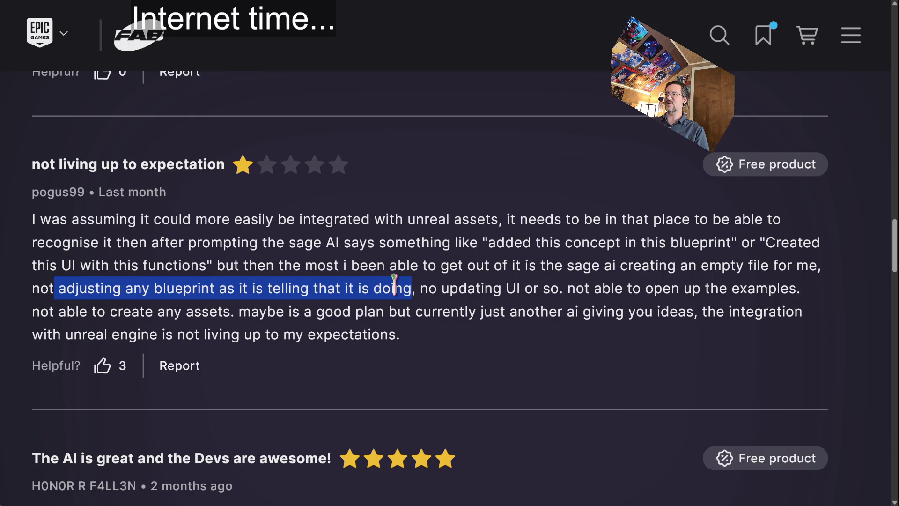
pyautogui.moveTo(420, 288); pyautogui.dragTo(555, 286)
pyautogui.click(563, 270)
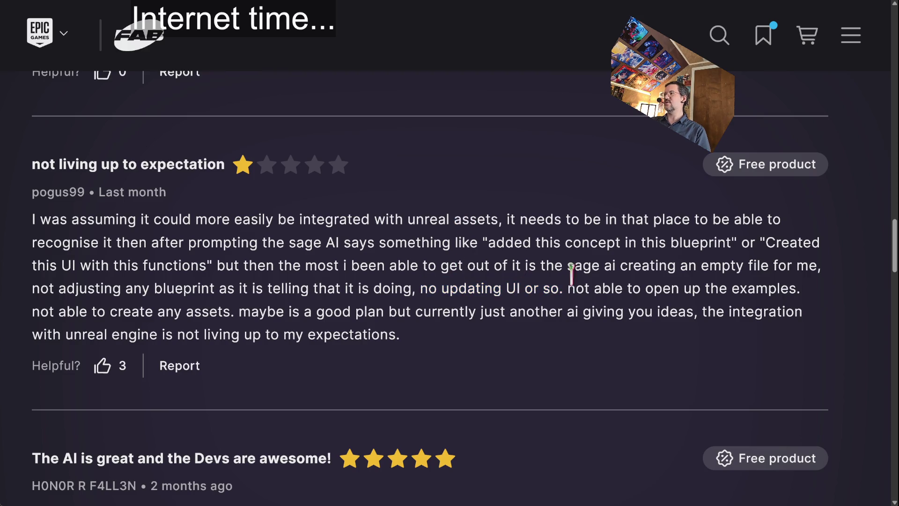
pyautogui.moveTo(580, 288); pyautogui.dragTo(754, 281)
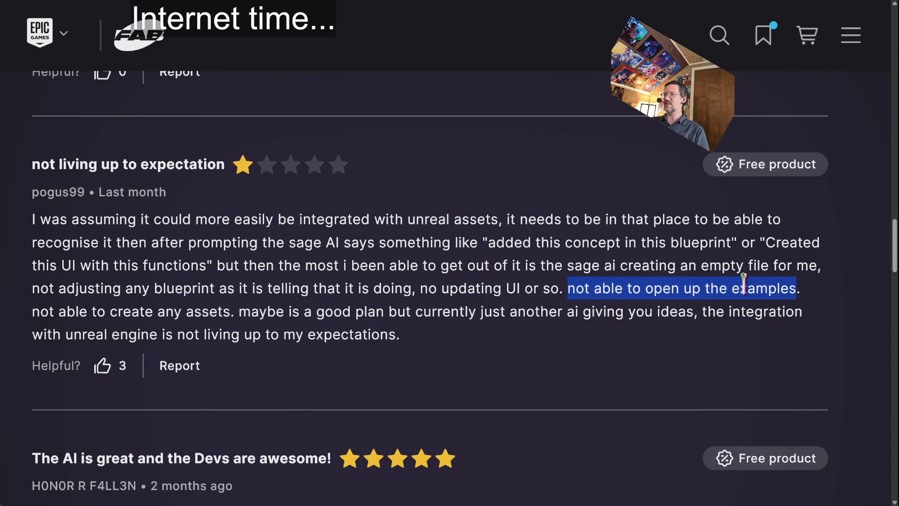
pyautogui.moveTo(32, 319)
pyautogui.mouseDown()
pyautogui.moveTo(61, 328)
pyautogui.moveTo(266, 313)
pyautogui.mouseUp()
pyautogui.click(266, 312)
pyautogui.scroll(-2, 476, 237)
pyautogui.scroll(-3, 474, 245)
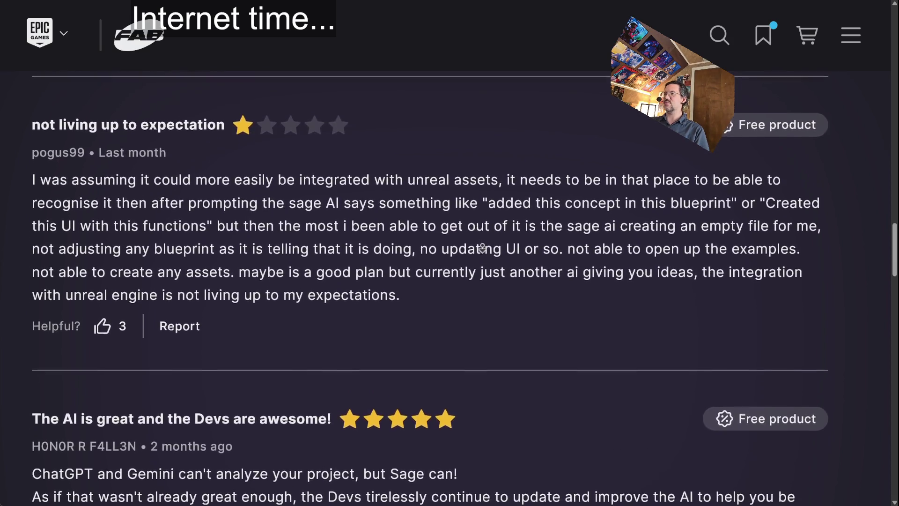
pyautogui.scroll(-2, 490, 256)
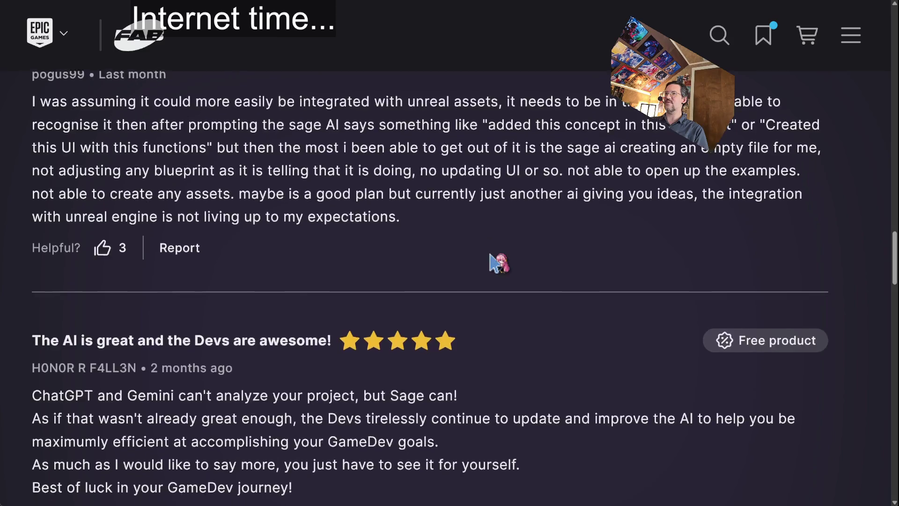
pyautogui.scroll(-5, 538, 185)
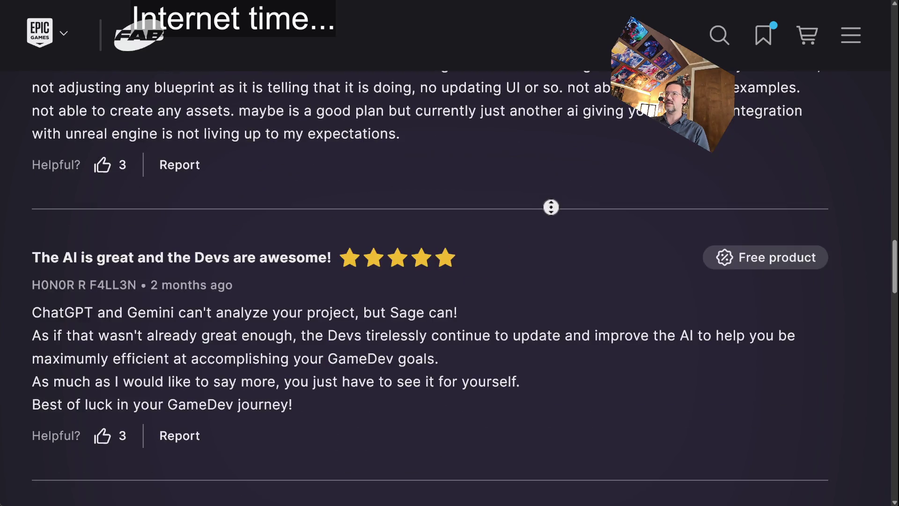
pyautogui.scroll(-3, 564, 236)
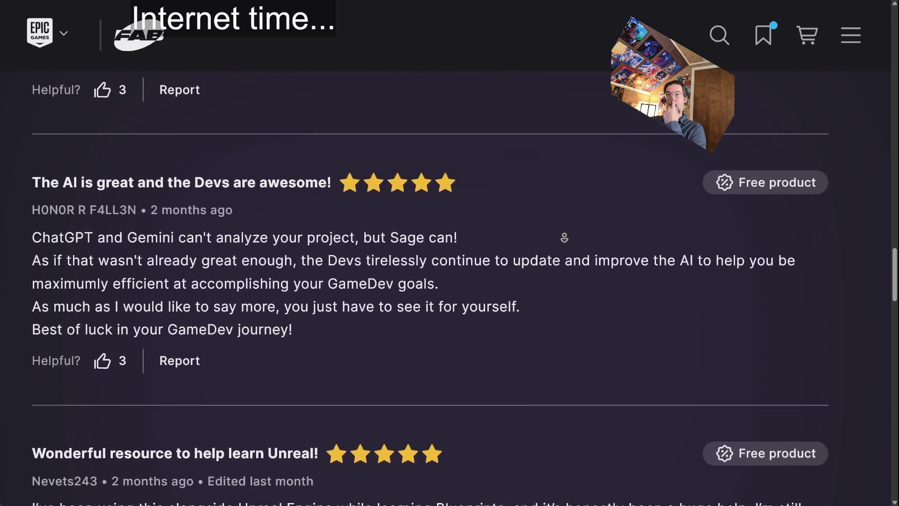
pyautogui.scroll(10, 538, 253)
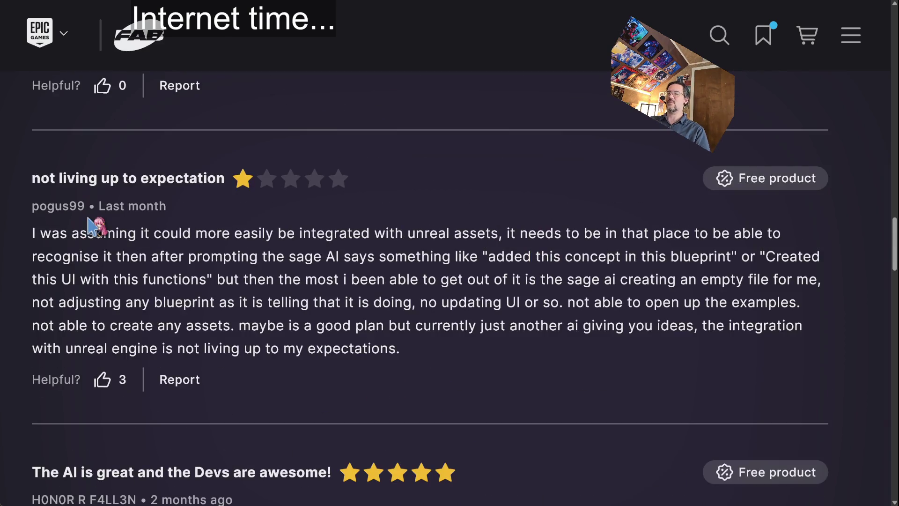
pyautogui.scroll(-10, 344, 253)
pyautogui.moveTo(41, 197); pyautogui.dragTo(218, 197)
pyautogui.moveTo(32, 195); pyautogui.dragTo(457, 209)
pyautogui.click(229, 211)
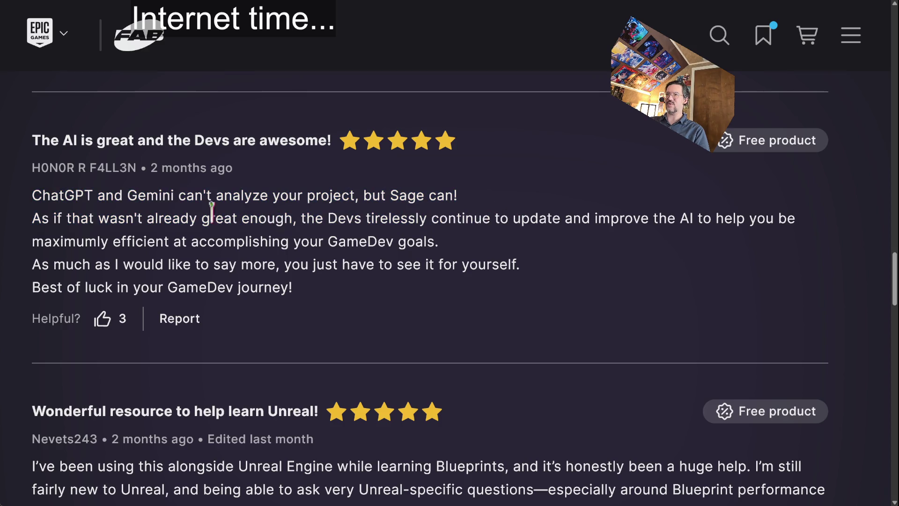
pyautogui.moveTo(35, 218); pyautogui.dragTo(279, 219)
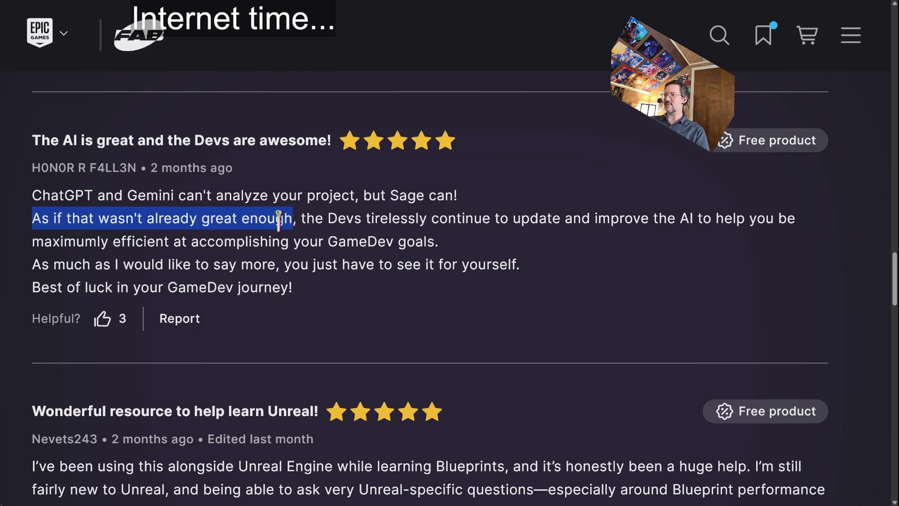
pyautogui.click(385, 220)
pyautogui.moveTo(403, 218); pyautogui.dragTo(784, 218)
pyautogui.click(306, 240)
pyautogui.scroll(-7, 289, 257)
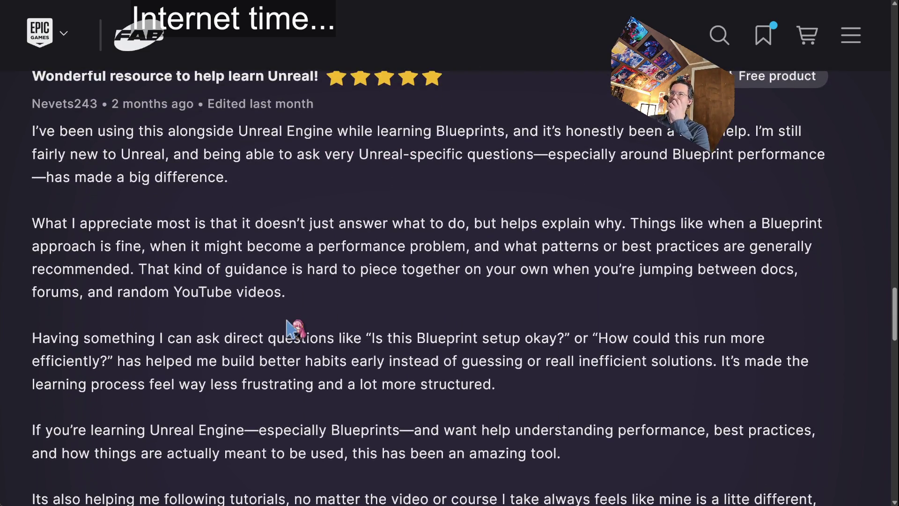
pyautogui.scroll(1, 375, 288)
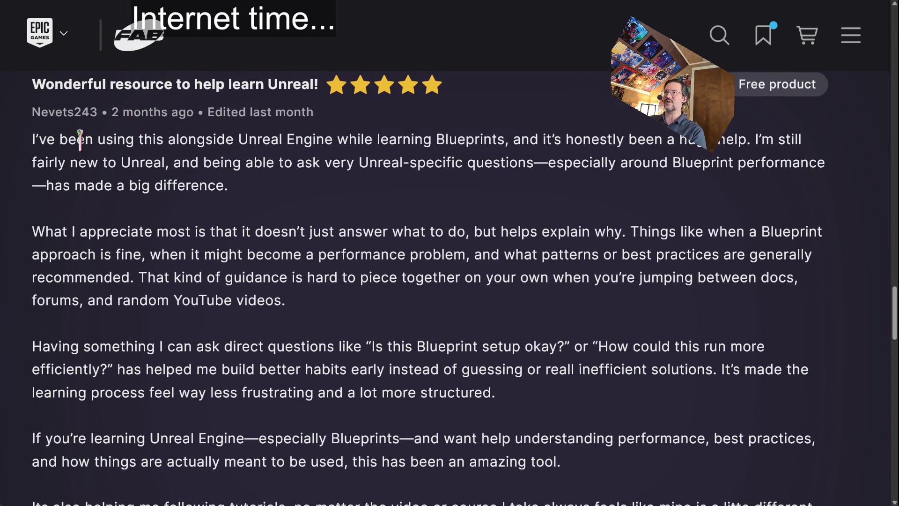
pyautogui.moveTo(37, 139); pyautogui.dragTo(637, 134)
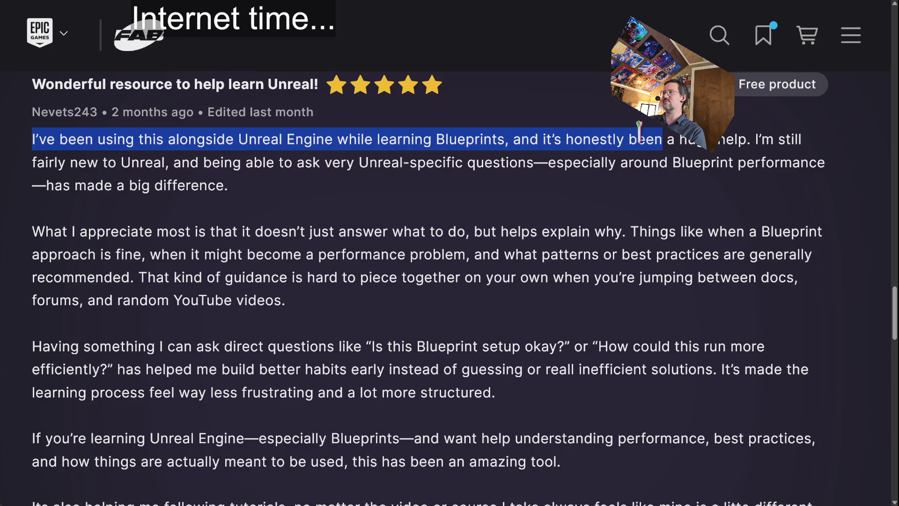
pyautogui.moveTo(744, 135)
pyautogui.mouseDown()
pyautogui.moveTo(802, 136)
pyautogui.moveTo(747, 195)
pyautogui.moveTo(315, 178)
pyautogui.mouseUp()
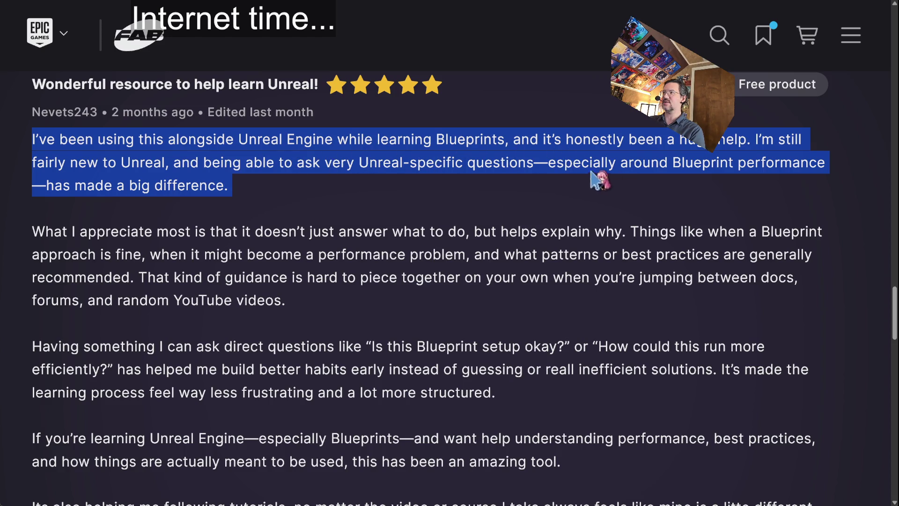
pyautogui.moveTo(41, 234)
pyautogui.mouseDown()
pyautogui.moveTo(261, 255)
pyautogui.moveTo(364, 307)
pyautogui.mouseUp()
pyautogui.middleClick(343, 185)
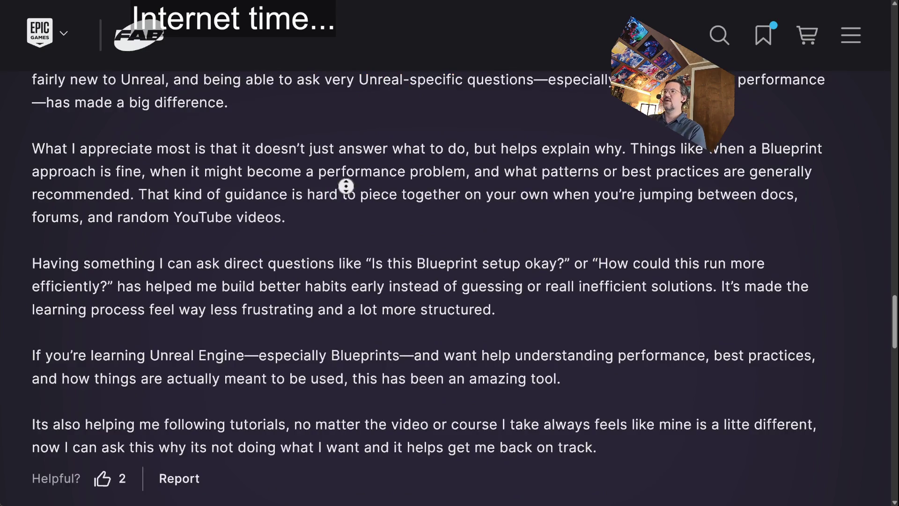
pyautogui.click(265, 167)
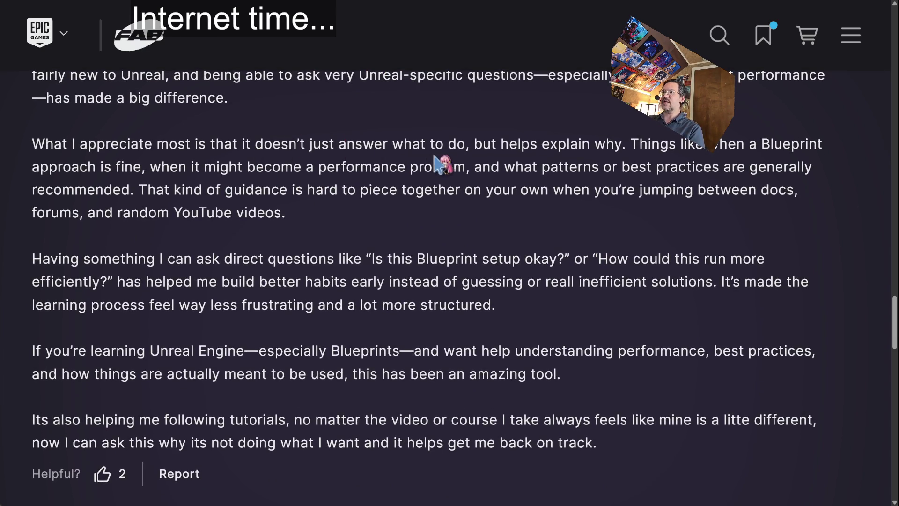
pyautogui.moveTo(630, 144)
pyautogui.mouseDown()
pyautogui.moveTo(743, 144)
pyautogui.moveTo(275, 167)
pyautogui.moveTo(629, 164)
pyautogui.moveTo(682, 192)
pyautogui.moveTo(665, 230)
pyautogui.mouseUp()
pyautogui.middleClick(440, 171)
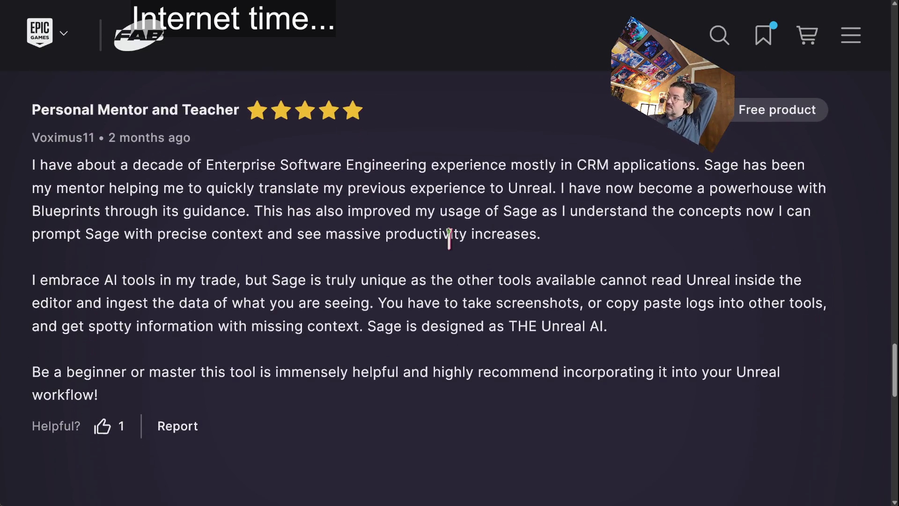
pyautogui.moveTo(206, 165)
pyautogui.mouseDown()
pyautogui.moveTo(396, 157)
pyautogui.moveTo(651, 165)
pyautogui.mouseUp()
pyautogui.click(734, 167)
pyautogui.moveTo(724, 163)
pyautogui.mouseDown()
pyautogui.moveTo(251, 187)
pyautogui.moveTo(80, 210)
pyautogui.moveTo(195, 187)
pyautogui.moveTo(599, 190)
pyautogui.moveTo(609, 234)
pyautogui.moveTo(575, 185)
pyautogui.moveTo(778, 182)
pyautogui.moveTo(94, 233)
pyautogui.moveTo(176, 209)
pyautogui.moveTo(497, 216)
pyautogui.moveTo(319, 221)
pyautogui.mouseUp()
pyautogui.moveTo(255, 212)
pyautogui.mouseDown()
pyautogui.moveTo(431, 215)
pyautogui.moveTo(594, 240)
pyautogui.mouseUp()
pyautogui.moveTo(291, 212); pyautogui.dragTo(661, 253)
pyautogui.moveTo(257, 215); pyautogui.dragTo(571, 209)
pyautogui.moveTo(631, 206)
pyautogui.mouseDown()
pyautogui.moveTo(783, 209)
pyautogui.moveTo(359, 209)
pyautogui.moveTo(177, 233)
pyautogui.moveTo(538, 234)
pyautogui.moveTo(570, 249)
pyautogui.mouseUp()
pyautogui.click(357, 180)
pyautogui.scroll(-1, 357, 231)
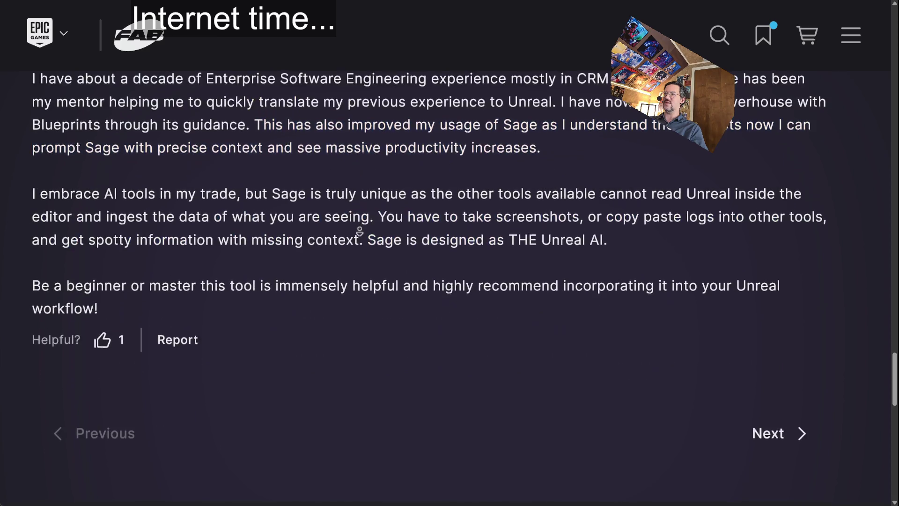
pyautogui.scroll(1, 357, 231)
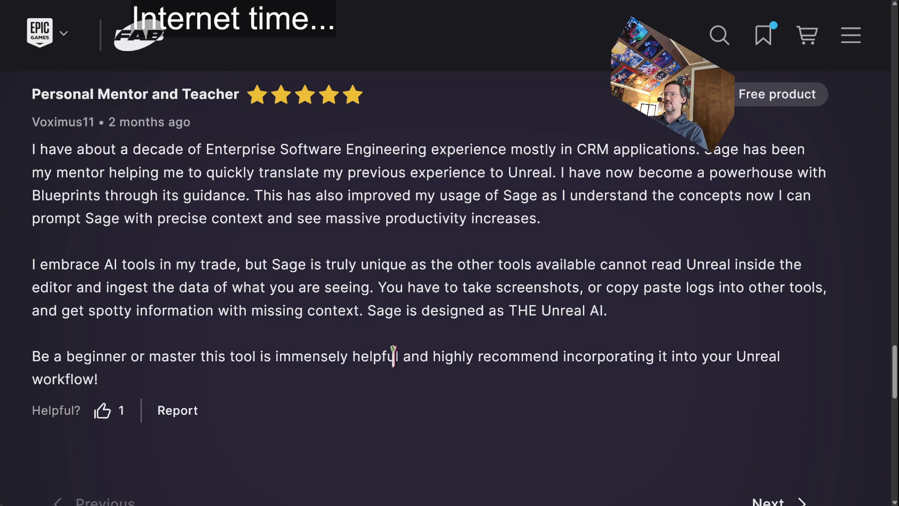
pyautogui.scroll(-10, 468, 345)
pyautogui.scroll(20, 478, 341)
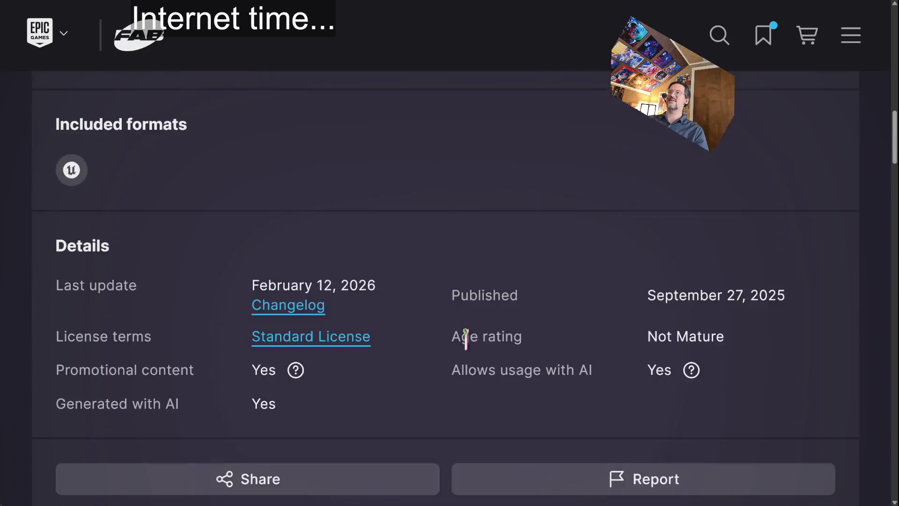
pyautogui.scroll(15, 462, 336)
# Step: Reset the page zoom and highlight Cascadeur's Live Link plugin description while reading
pyautogui.hotkey('ctrl', '0')
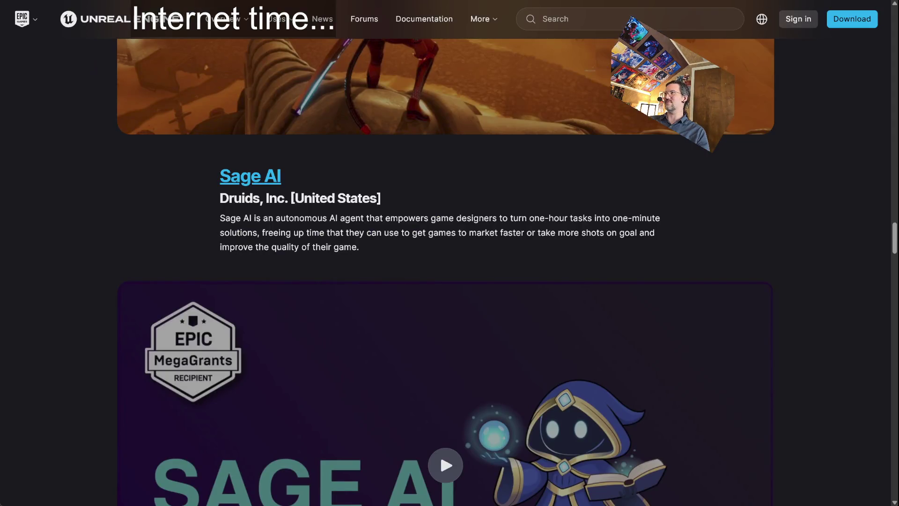
pyautogui.scroll(-15, 828, 210)
pyautogui.scroll(5, 821, 202)
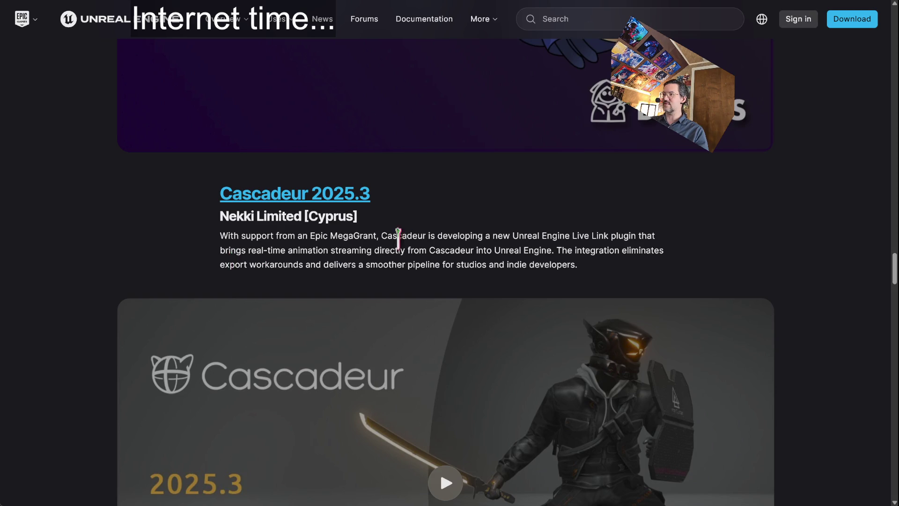
pyautogui.moveTo(381, 235)
pyautogui.mouseDown()
pyautogui.moveTo(642, 235)
pyautogui.moveTo(432, 251)
pyautogui.mouseUp()
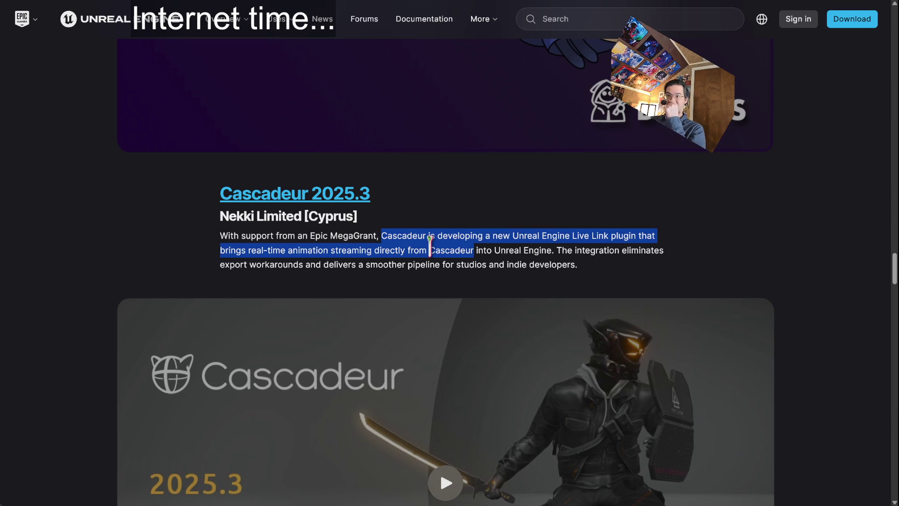
pyautogui.moveTo(451, 250)
pyautogui.mouseDown()
pyautogui.moveTo(551, 237)
pyautogui.moveTo(550, 251)
pyautogui.moveTo(613, 267)
pyautogui.moveTo(213, 249)
pyautogui.mouseUp()
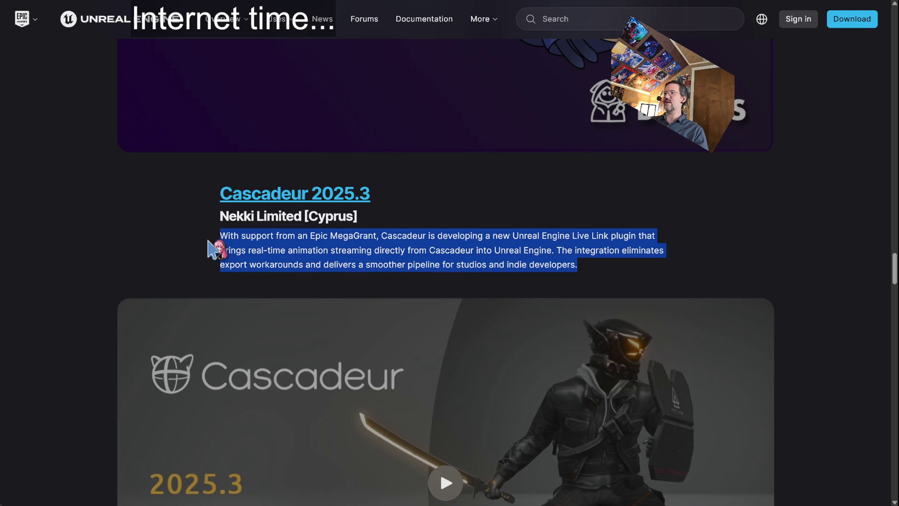
pyautogui.doubleClick(518, 236)
pyautogui.moveTo(518, 236); pyautogui.dragTo(147, 192)
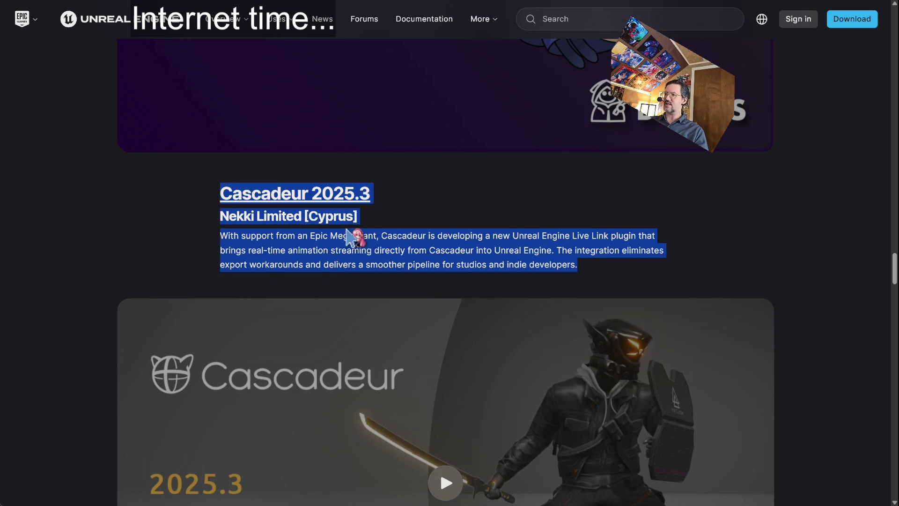
pyautogui.click(356, 239)
pyautogui.moveTo(579, 265)
pyautogui.mouseDown()
pyautogui.moveTo(416, 250)
pyautogui.moveTo(167, 192)
pyautogui.mouseUp()
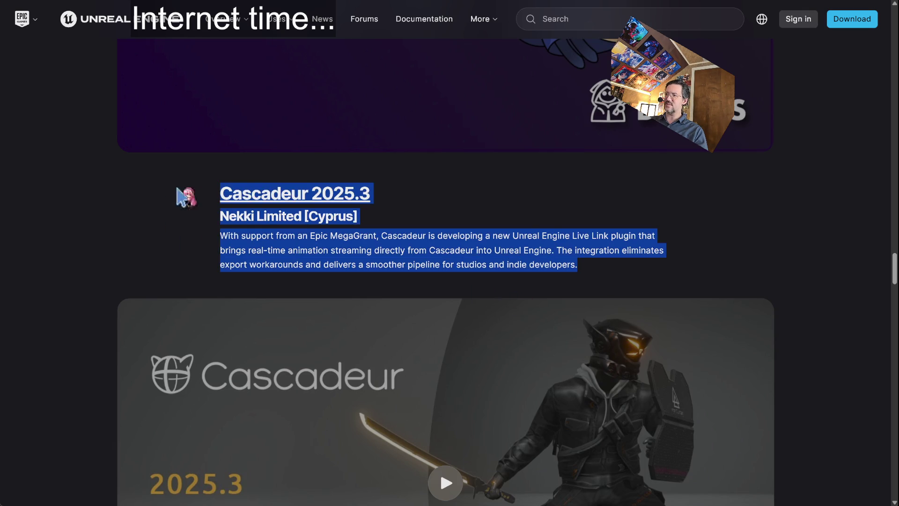
pyautogui.click(549, 236)
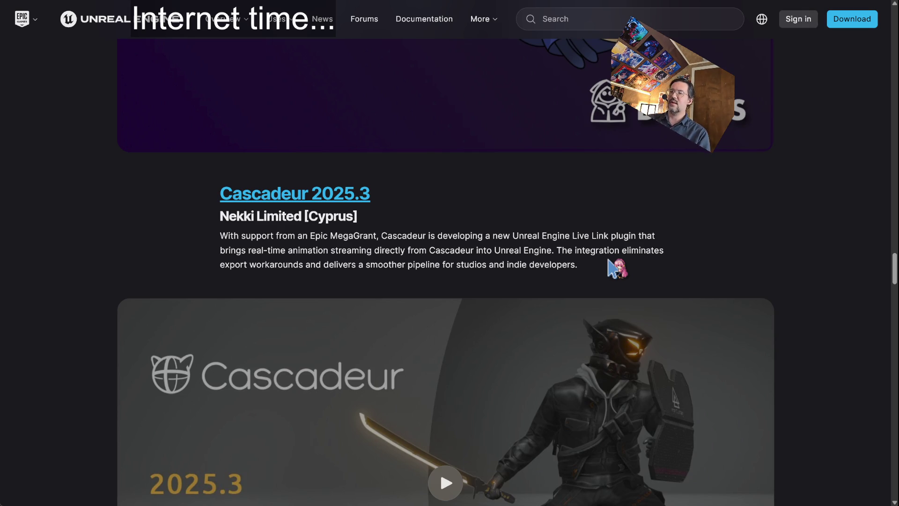
pyautogui.moveTo(608, 261)
pyautogui.mouseDown()
pyautogui.moveTo(164, 195)
pyautogui.moveTo(581, 239)
pyautogui.moveTo(646, 277)
pyautogui.mouseUp()
pyautogui.click(647, 277)
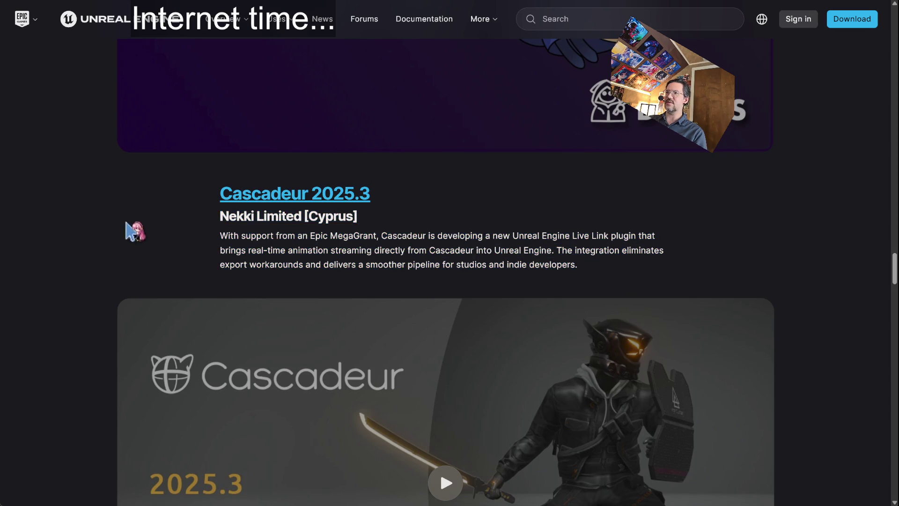
# Step: Scroll through the Cascadeur entry, highlighting its title and paragraph
pyautogui.scroll(-1, 77, 201)
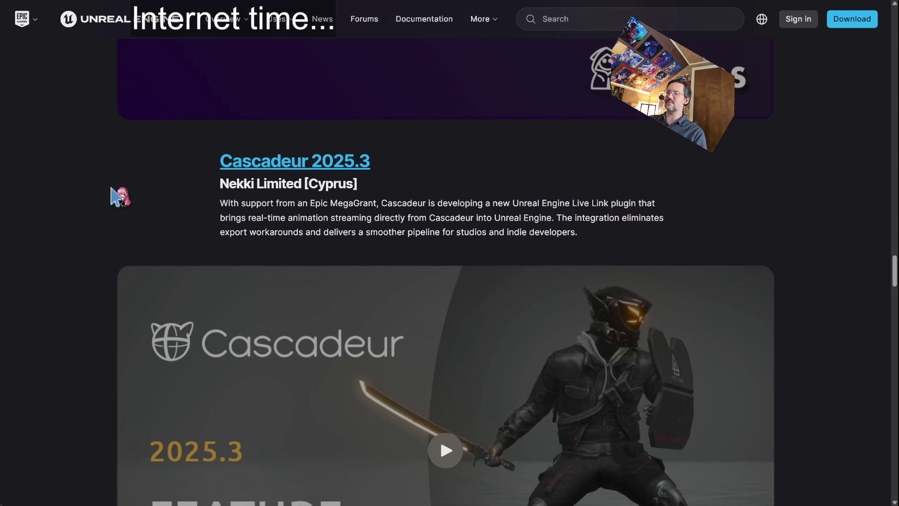
pyautogui.moveTo(196, 166); pyautogui.dragTo(648, 245)
pyautogui.click(656, 248)
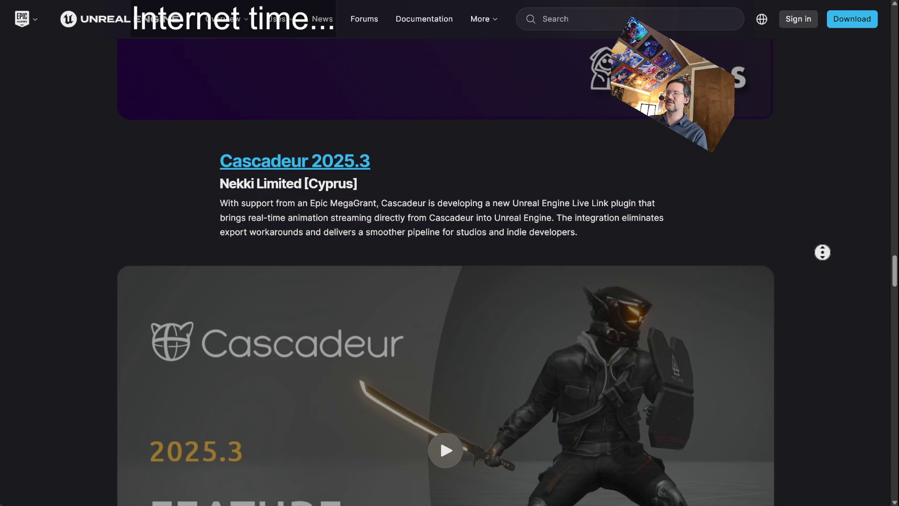
pyautogui.scroll(-1, 824, 304)
pyautogui.scroll(-4, 823, 305)
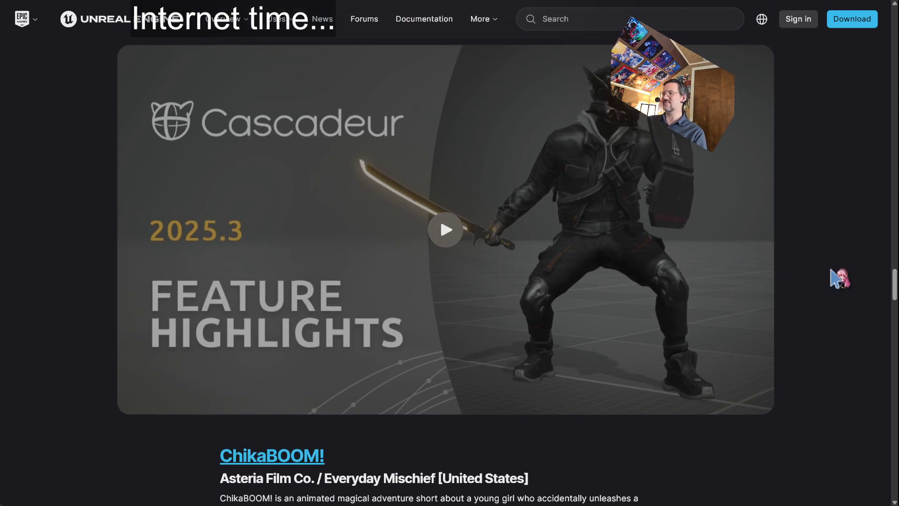
pyautogui.scroll(4, 820, 249)
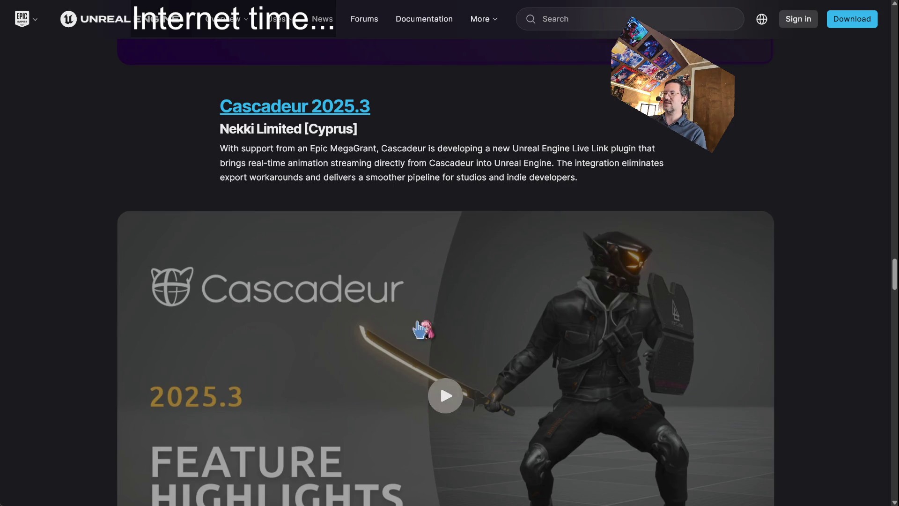
pyautogui.scroll(-1, 786, 169)
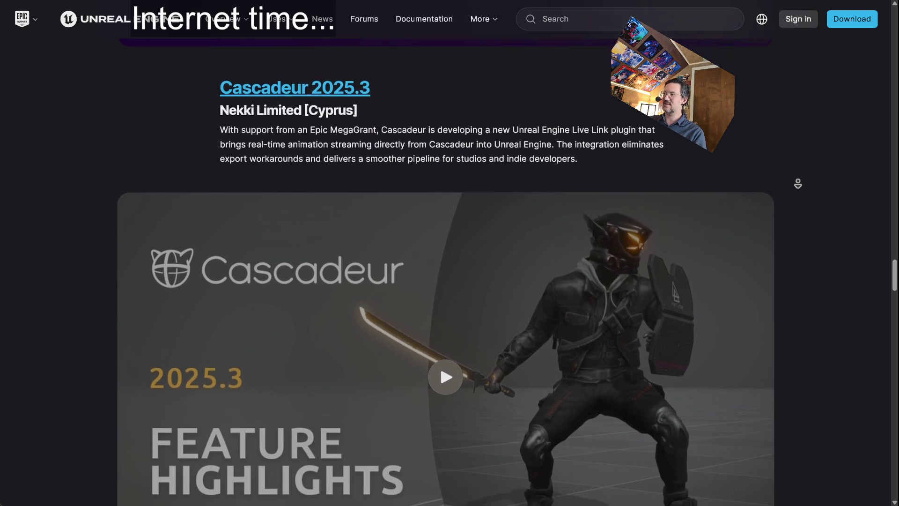
pyautogui.moveTo(185, 80)
pyautogui.mouseDown()
pyautogui.moveTo(462, 124)
pyautogui.moveTo(637, 170)
pyautogui.moveTo(203, 83)
pyautogui.mouseUp()
pyautogui.click(637, 169)
pyautogui.click(328, 145)
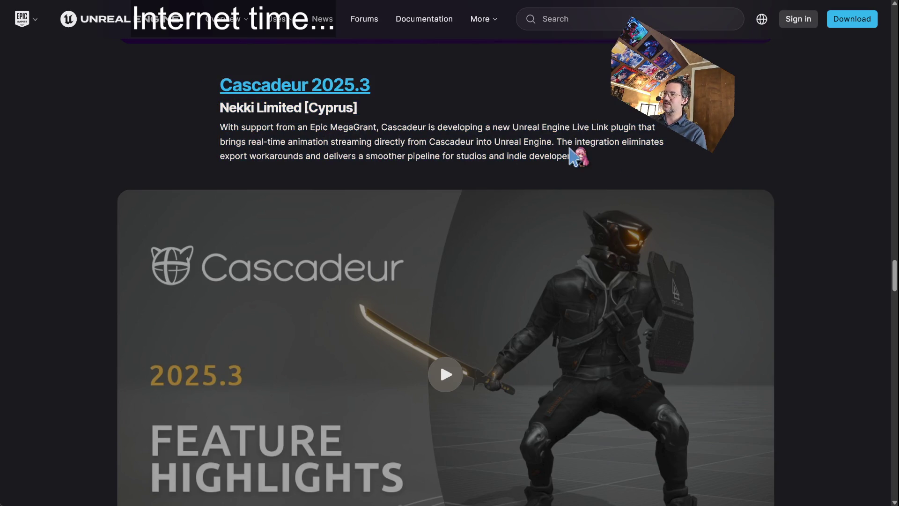
# Step: Scroll to the ChikaBOOM! entry, highlight it and follow its link to a 404 page
pyautogui.middleClick(853, 162)
pyautogui.scroll(-9, 854, 162)
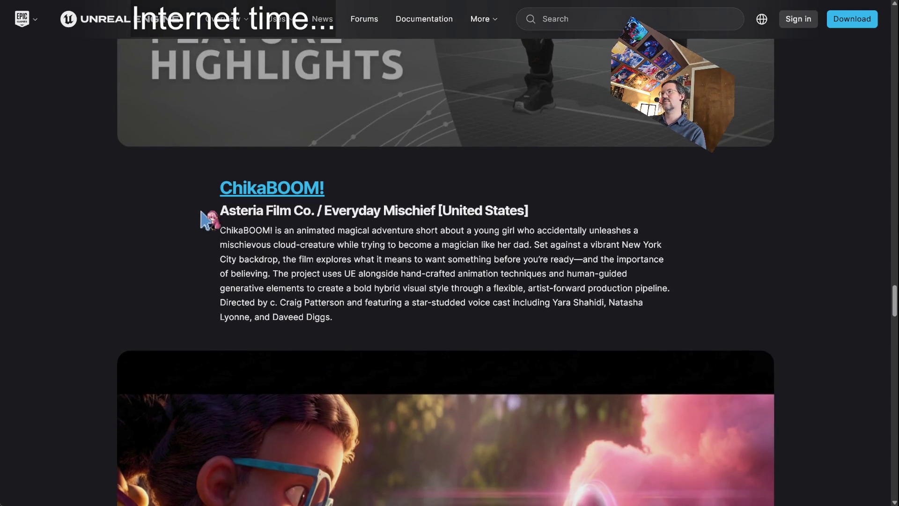
pyautogui.moveTo(201, 216)
pyautogui.mouseDown()
pyautogui.moveTo(311, 234)
pyautogui.moveTo(432, 317)
pyautogui.mouseUp()
pyautogui.click(431, 317)
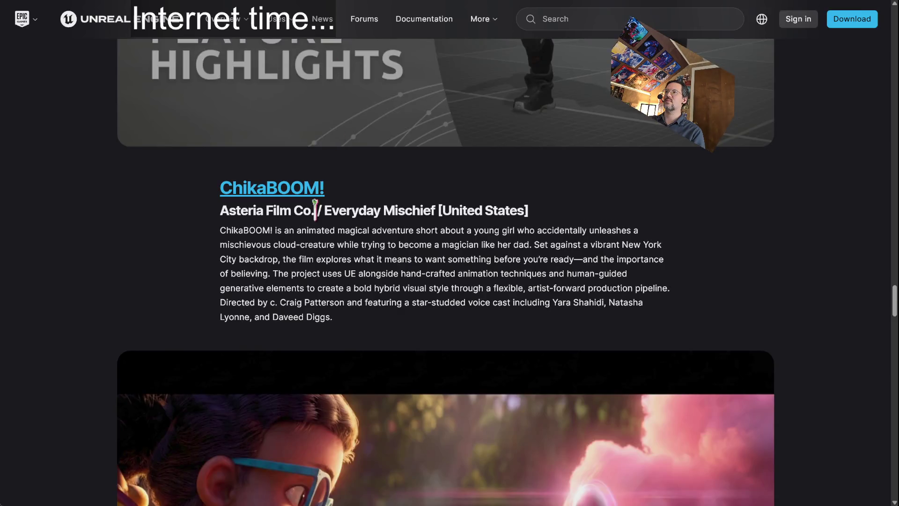
# Step: Select the studio name 'Asteria Film' and enter it in the address bar
pyautogui.scroll(-6, 328, 201)
pyautogui.scroll(-2, 867, 176)
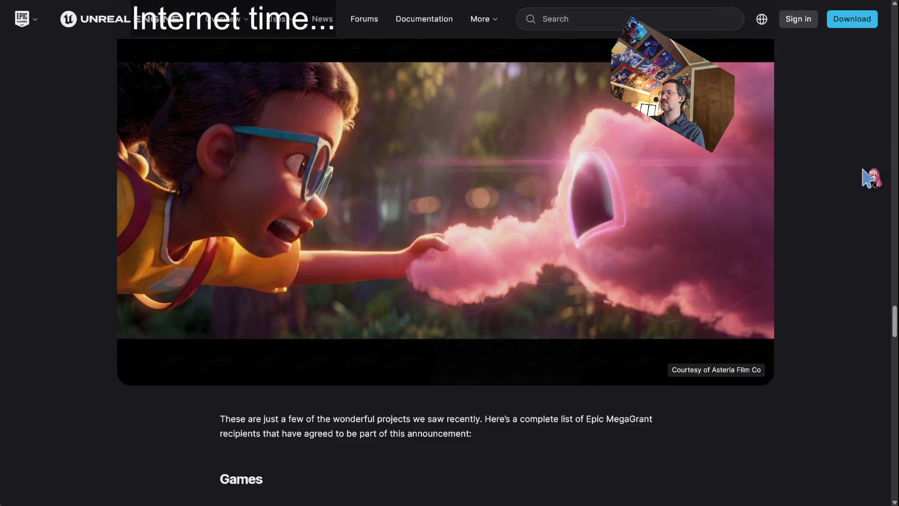
pyautogui.scroll(7, 867, 176)
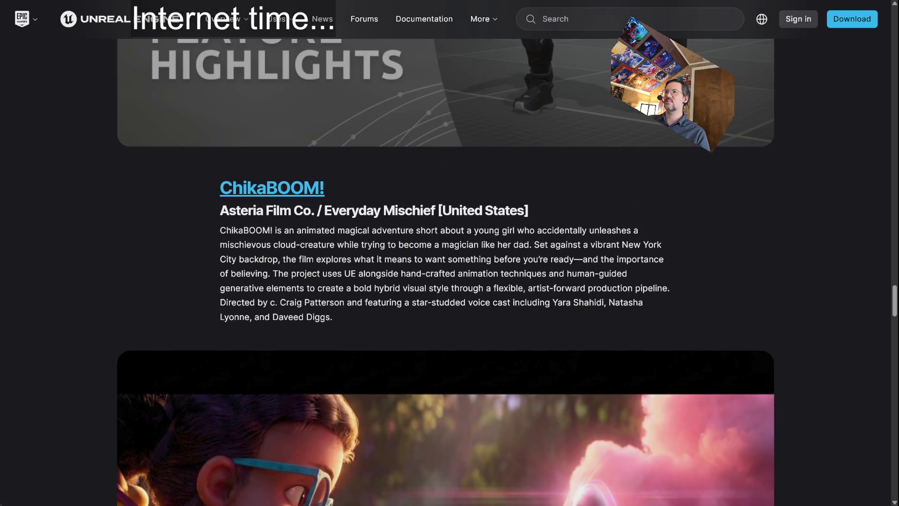
pyautogui.moveTo(220, 212); pyautogui.dragTo(289, 208)
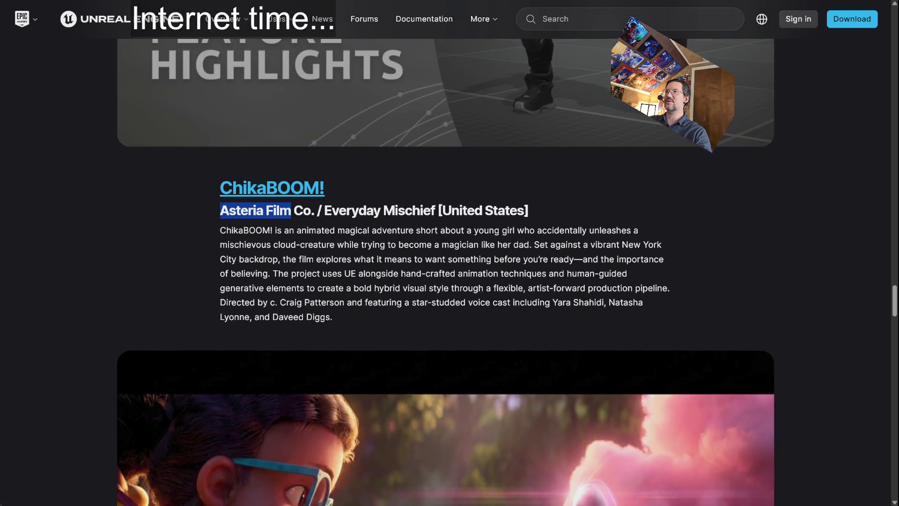
pyautogui.hotkey('ctrl', 'l')
pyautogui.write('Asteria Film')
pyautogui.press('Return')
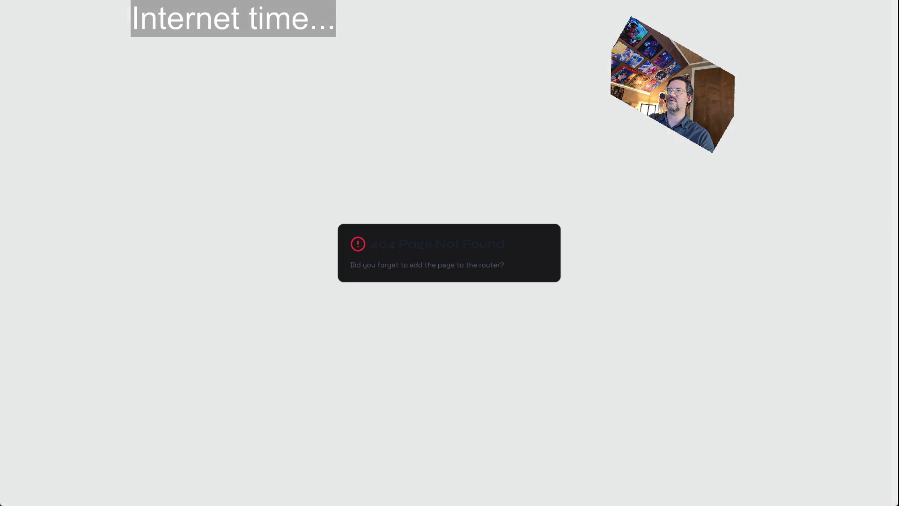
# Step: Enter 'asteria film' again, then load asteriafilm.com/chikaboom to get search results
pyautogui.hotkey('ctrl', 'l')
pyautogui.write('asteria film')
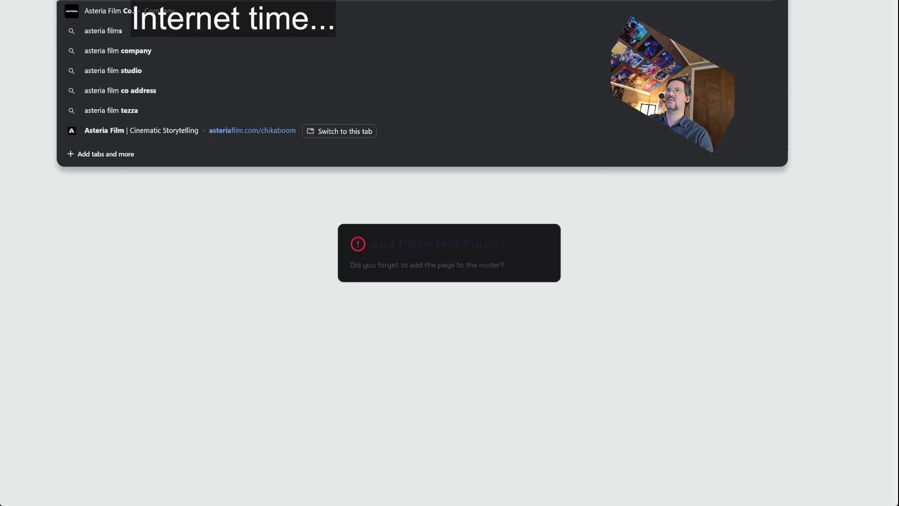
pyautogui.press('Return')
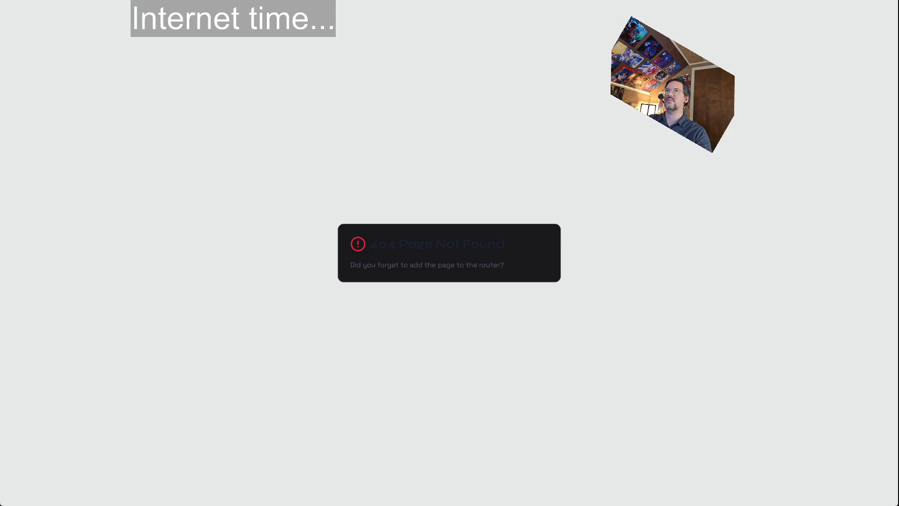
pyautogui.hotkey('ctrl', 'l')
pyautogui.write('asteriafilm.com/chikaboom')
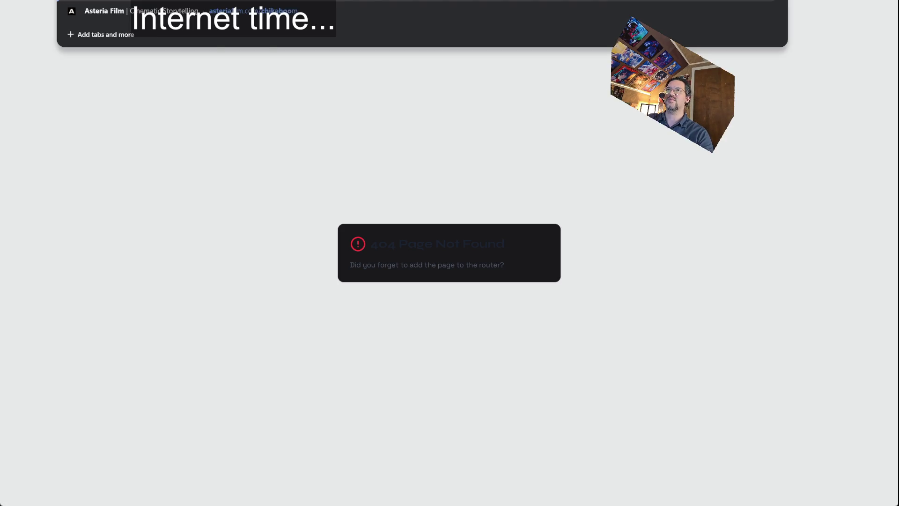
pyautogui.press('Return')
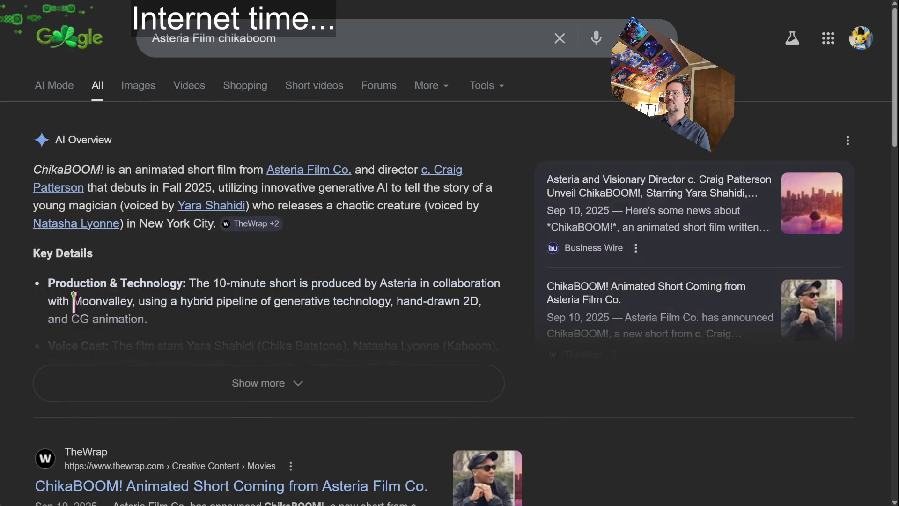
# Step: Scroll through the Asteria Film chikaboom results and AI Overview, then switch to Videos
pyautogui.scroll(-2, 35, 253)
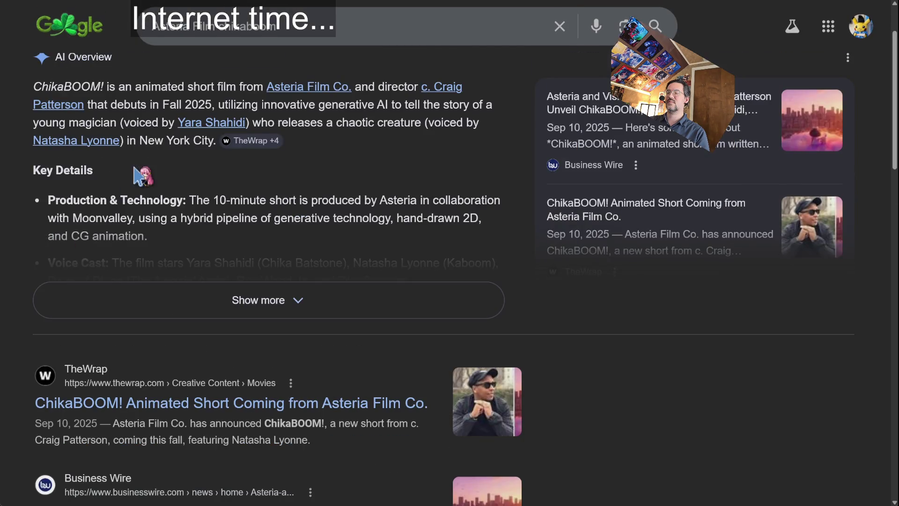
pyautogui.scroll(-9, 377, 291)
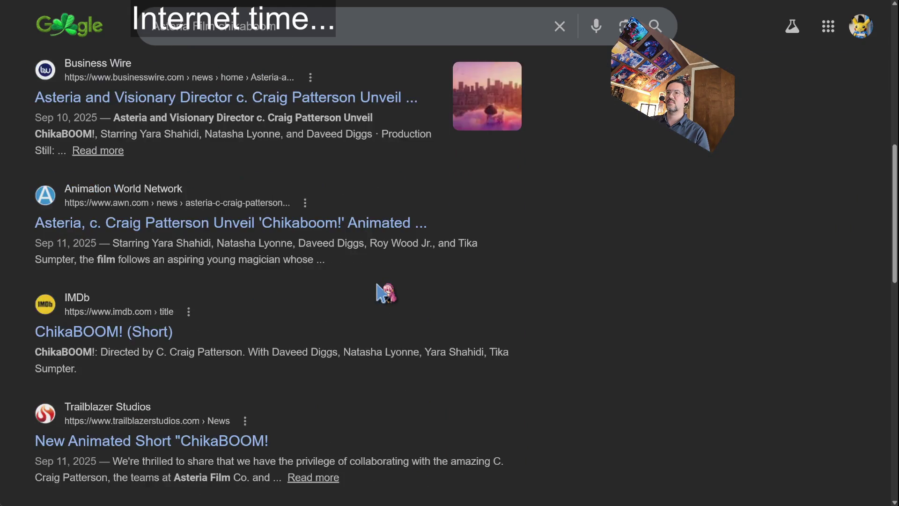
pyautogui.scroll(-13, 382, 281)
pyautogui.scroll(2, 388, 276)
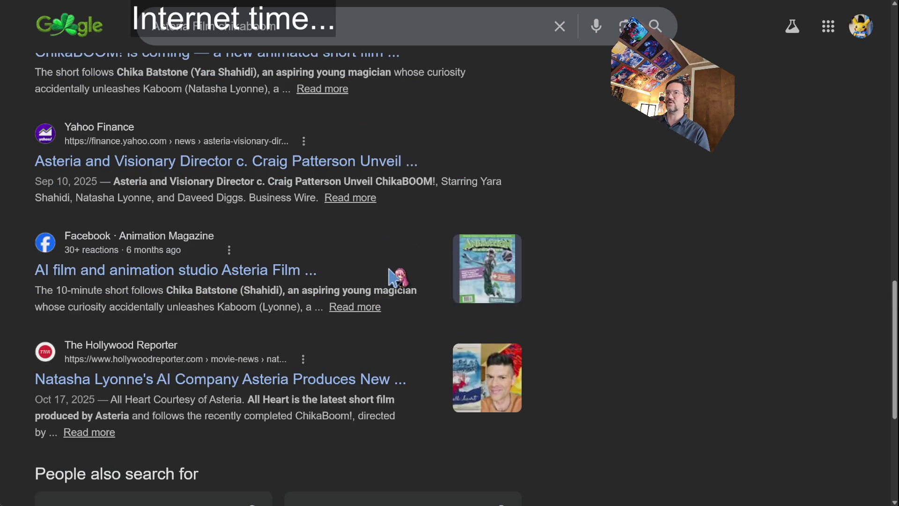
pyautogui.scroll(-6, 389, 277)
pyautogui.scroll(20, 387, 271)
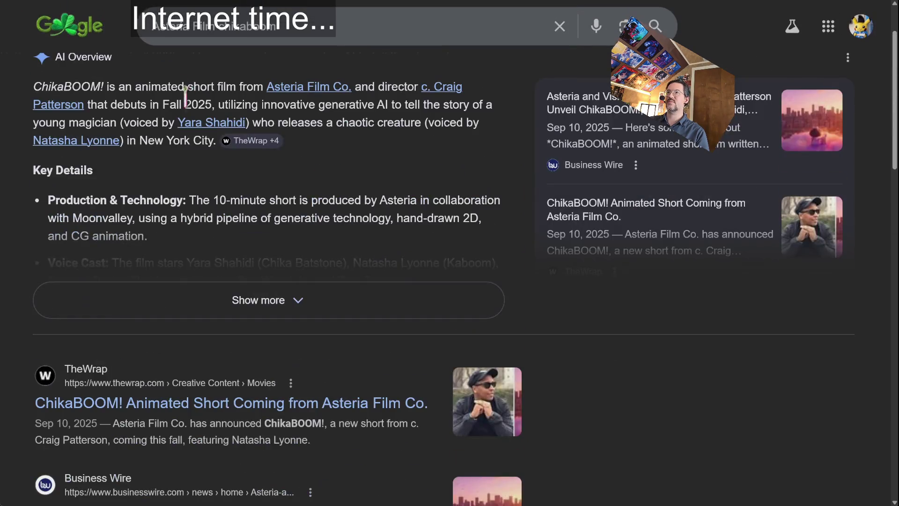
pyautogui.scroll(3, 190, 98)
pyautogui.click(193, 85)
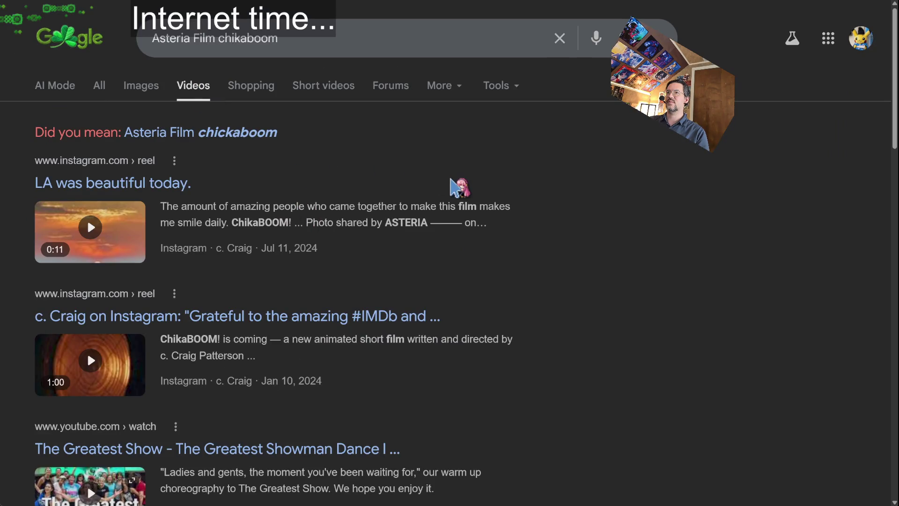
pyautogui.scroll(-7, 42, 280)
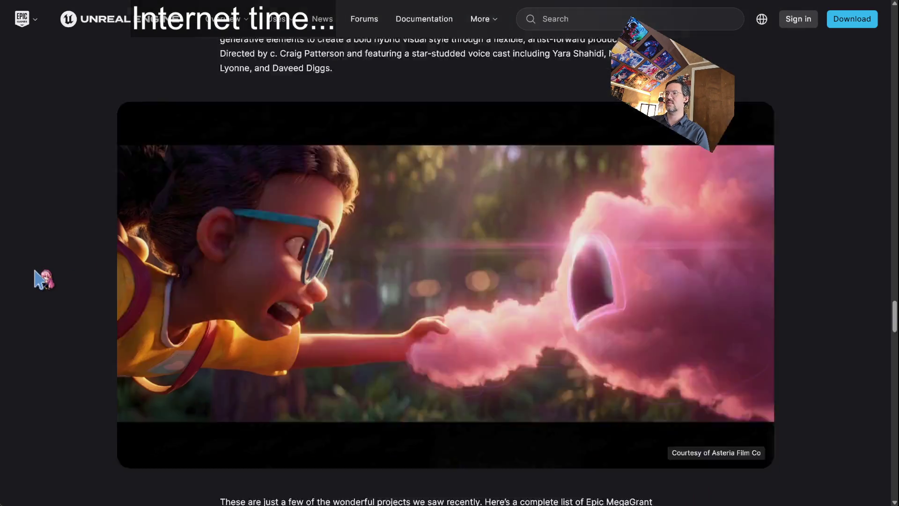
# Step: Scroll past the ChikaBOOM! image and highlight the MegaGrant recipients introduction line
pyautogui.scroll(-2, 42, 278)
pyautogui.scroll(3, 60, 247)
pyautogui.scroll(-2, 70, 253)
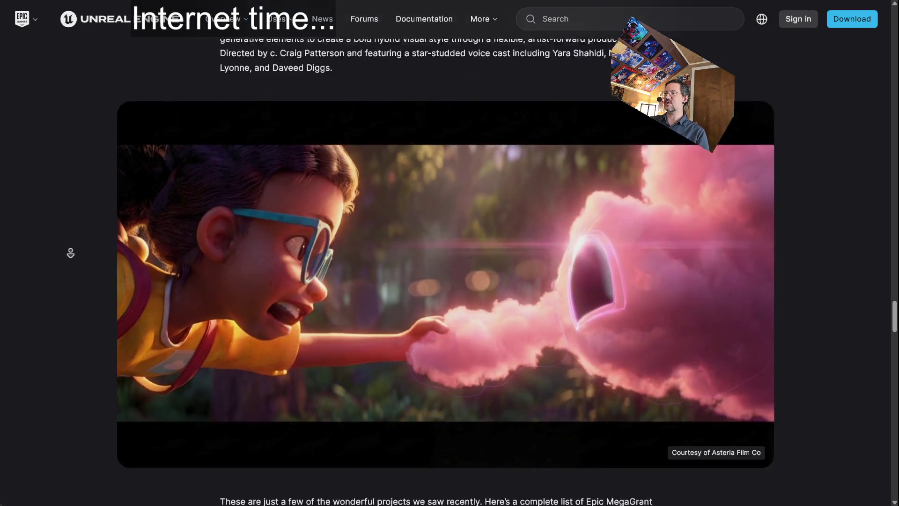
pyautogui.scroll(-7, 70, 253)
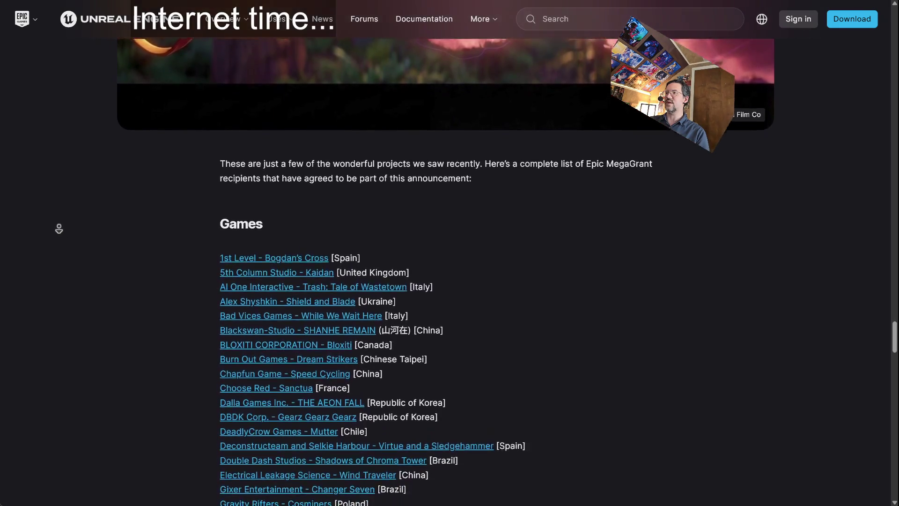
pyautogui.scroll(-3, 59, 228)
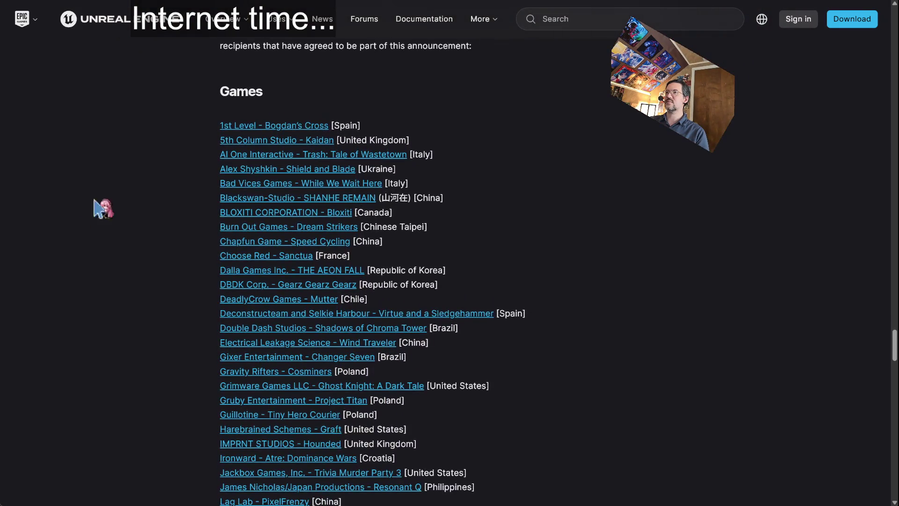
pyautogui.scroll(2, 88, 220)
pyautogui.moveTo(247, 113); pyautogui.dragTo(642, 115)
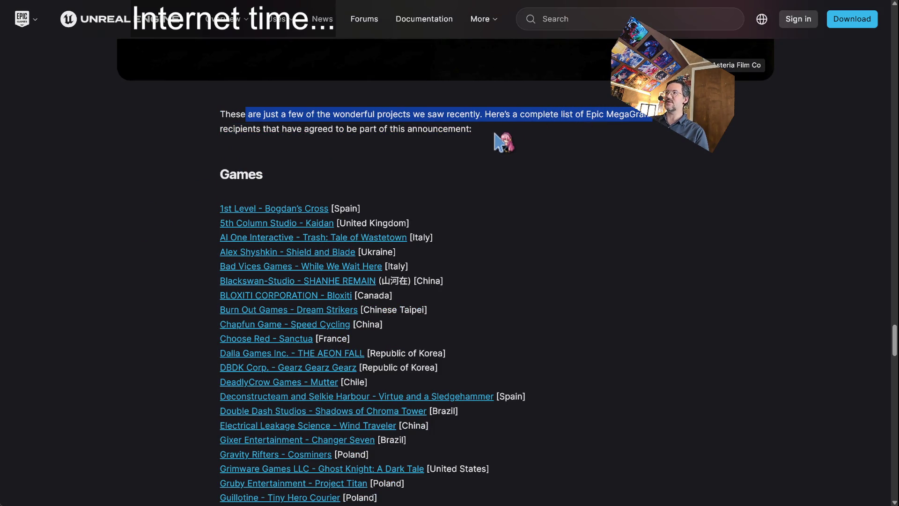
pyautogui.moveTo(220, 130); pyautogui.dragTo(424, 125)
pyautogui.click(424, 126)
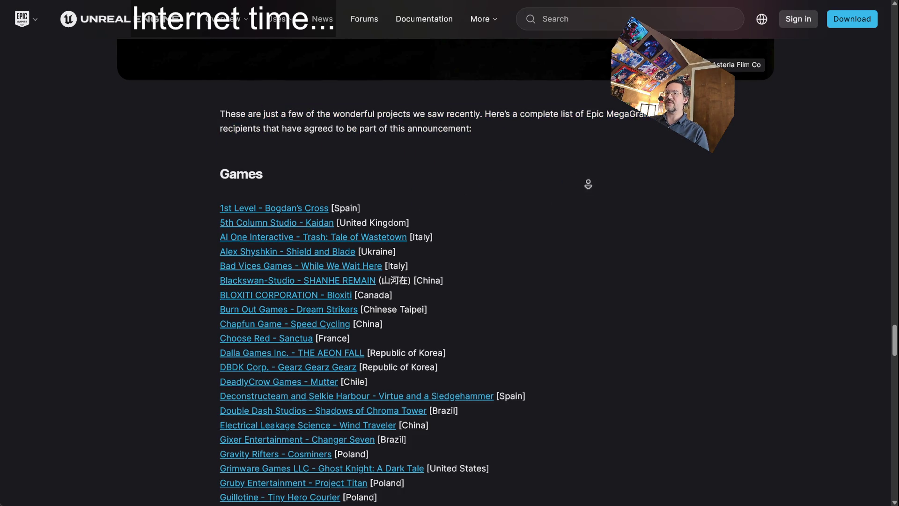
# Step: Scroll the Games list down to the UEFN section and open Celestial Fall's Steam page
pyautogui.scroll(-2, 594, 203)
pyautogui.scroll(-5, 595, 202)
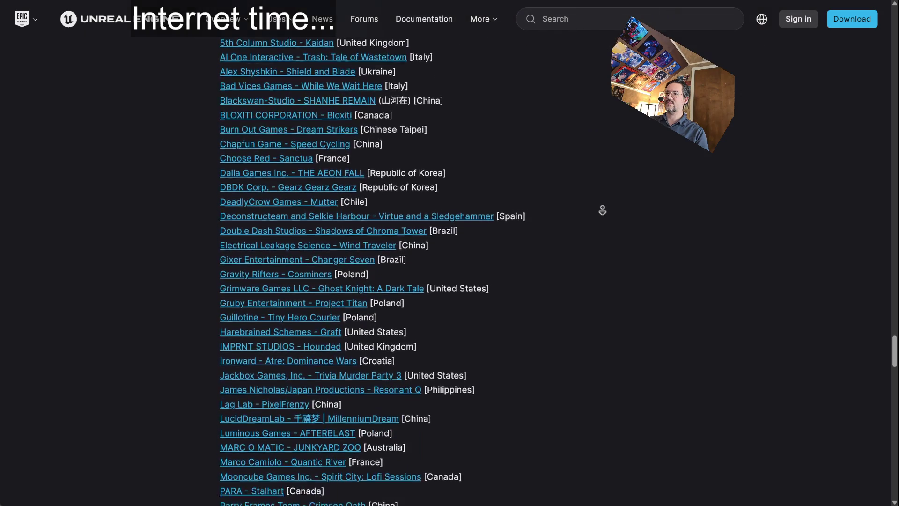
pyautogui.scroll(-5, 603, 210)
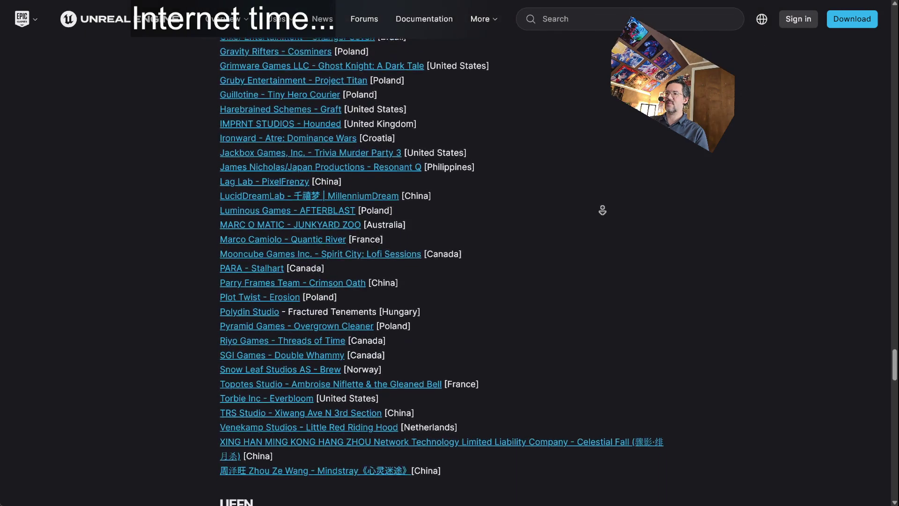
pyautogui.scroll(-5, 602, 210)
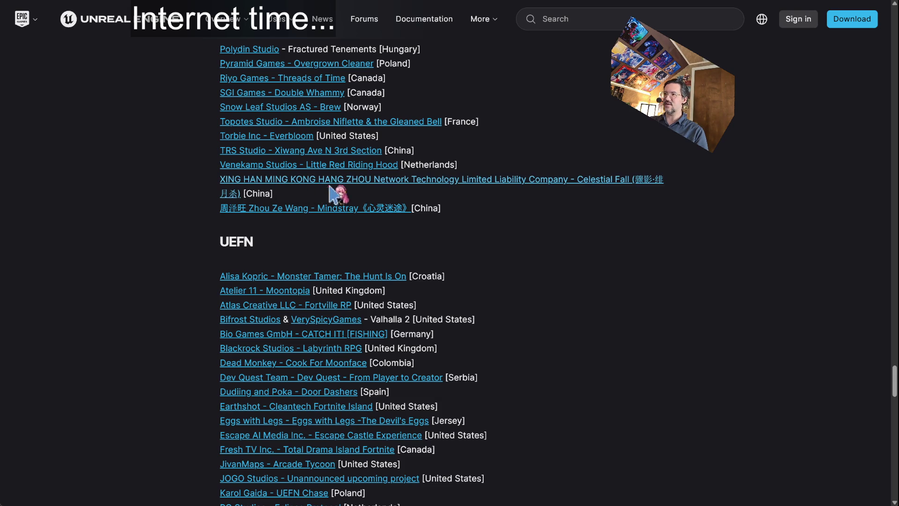
pyautogui.scroll(-1, 399, 159)
pyautogui.scroll(3, 562, 206)
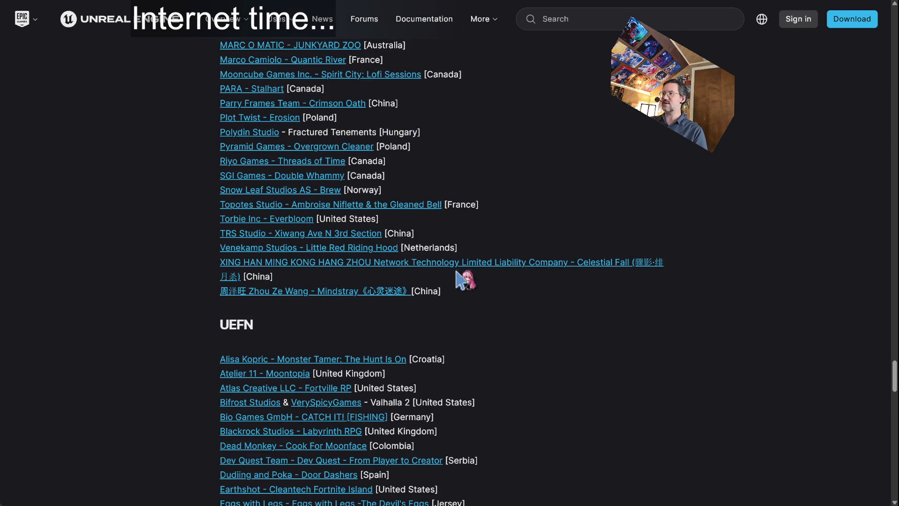
pyautogui.click(482, 265)
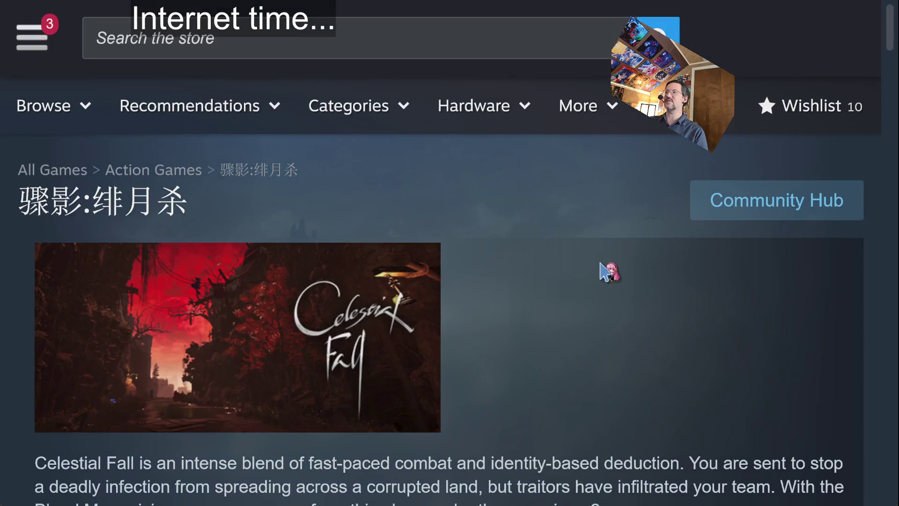
# Step: Scroll to Celestial Fall's 2:21 trailer and unmute it with the volume slider
pyautogui.scroll(-3, 571, 275)
pyautogui.scroll(-4, 151, 395)
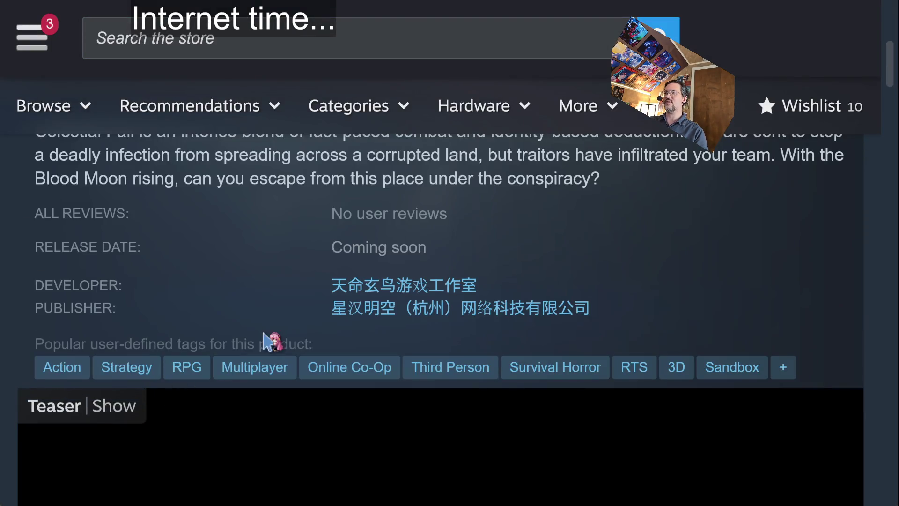
pyautogui.scroll(-5, 193, 309)
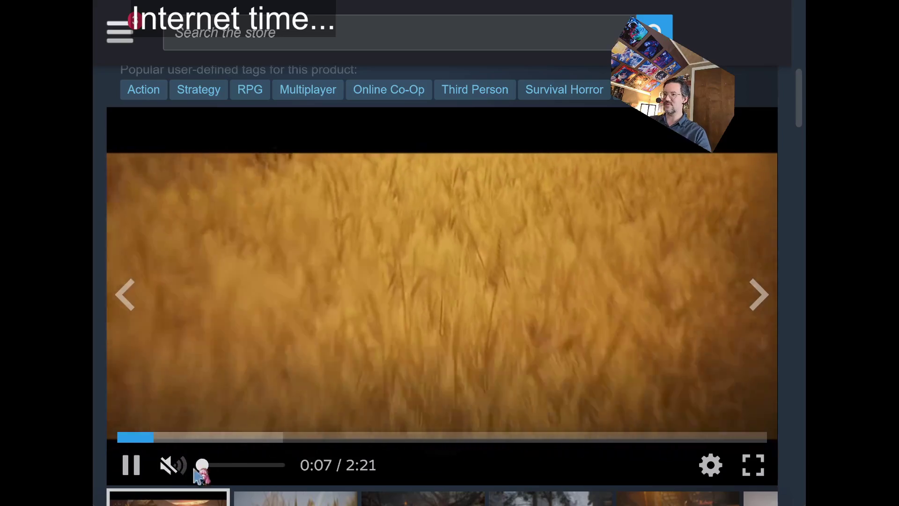
pyautogui.moveTo(202, 466)
pyautogui.mouseDown()
pyautogui.moveTo(231, 466)
pyautogui.moveTo(215, 466)
pyautogui.mouseUp()
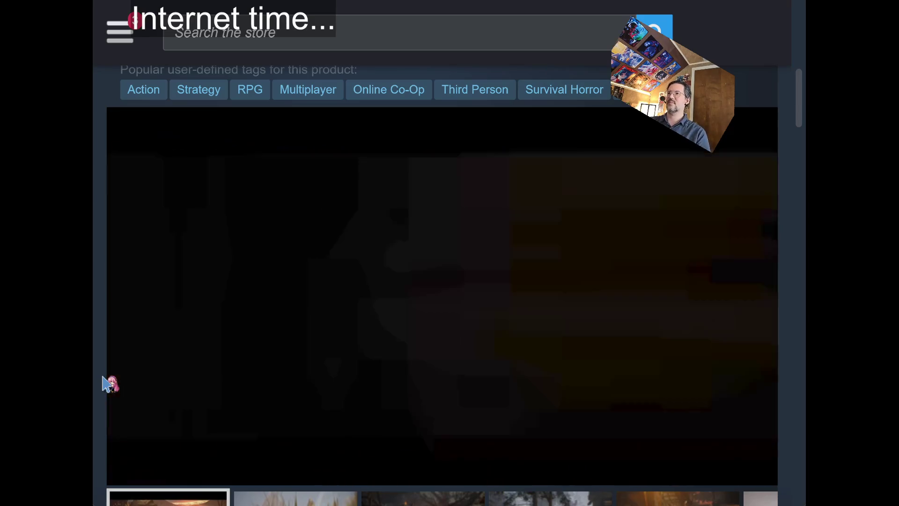
# Step: Step through Celestial Fall's screenshots up to the fifth one
pyautogui.moveTo(567, 436)
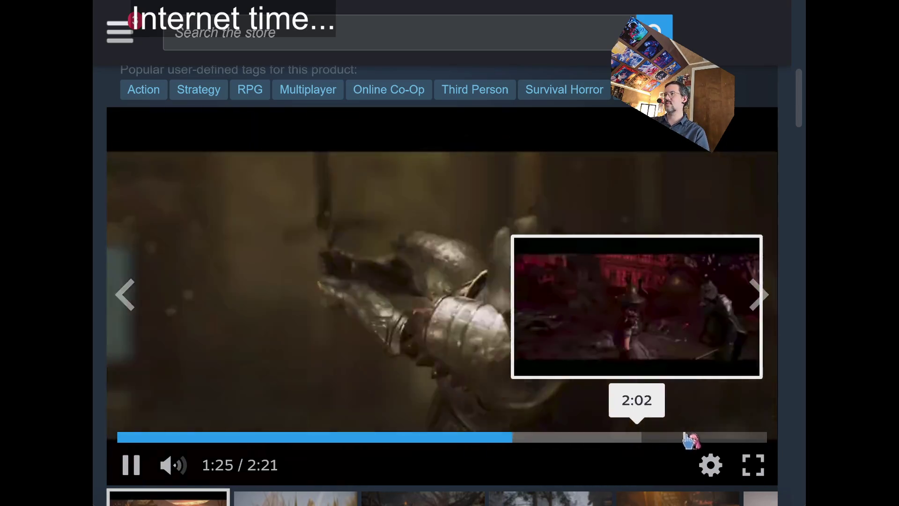
pyautogui.scroll(-3, 796, 427)
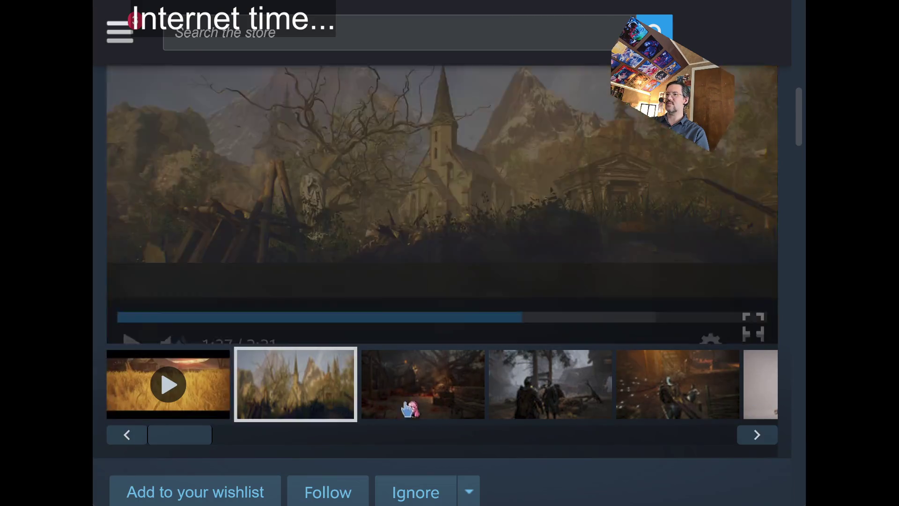
pyautogui.scroll(3, 787, 487)
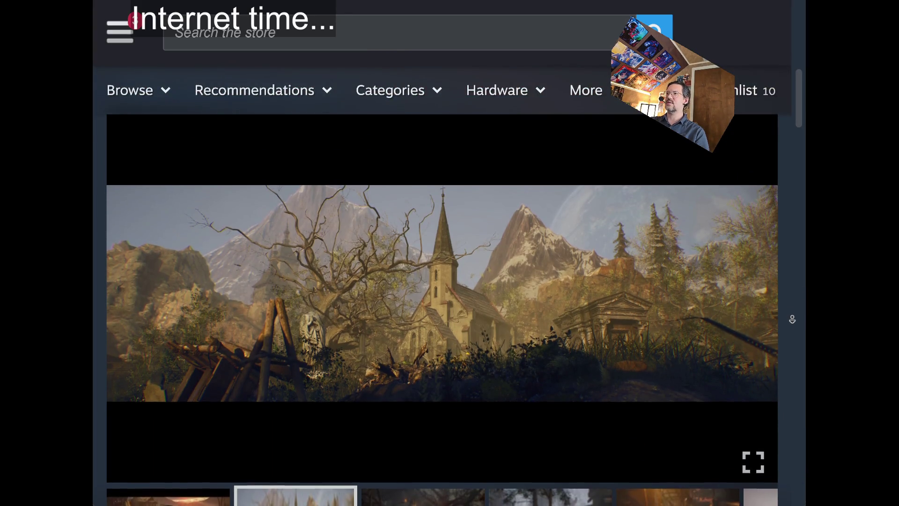
pyautogui.scroll(-1, 790, 285)
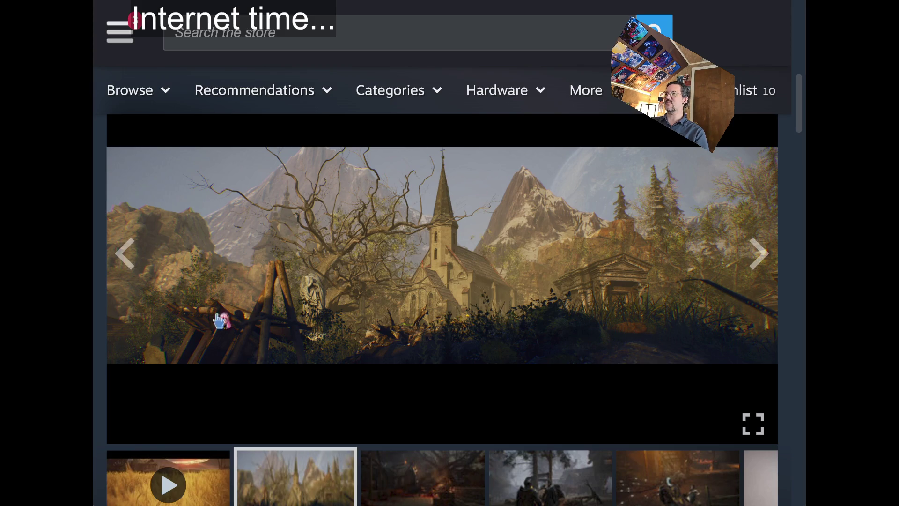
pyautogui.click(427, 495)
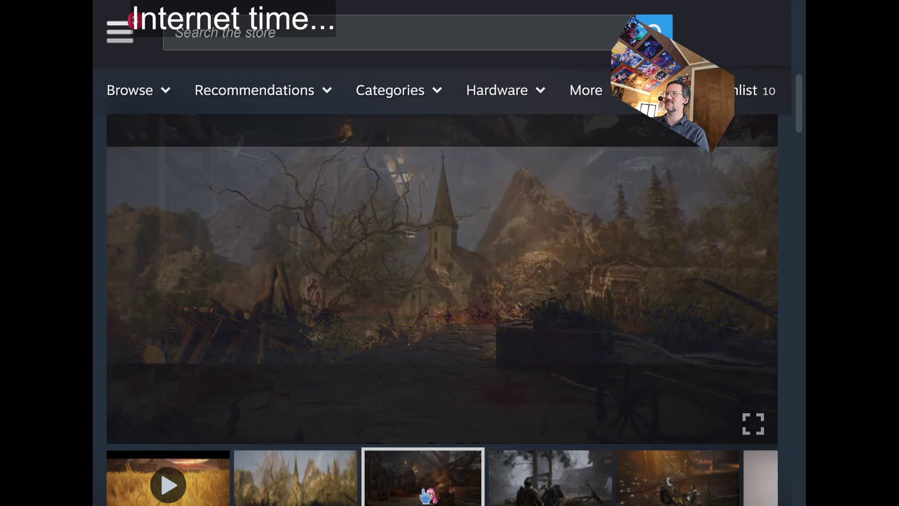
pyautogui.click(544, 474)
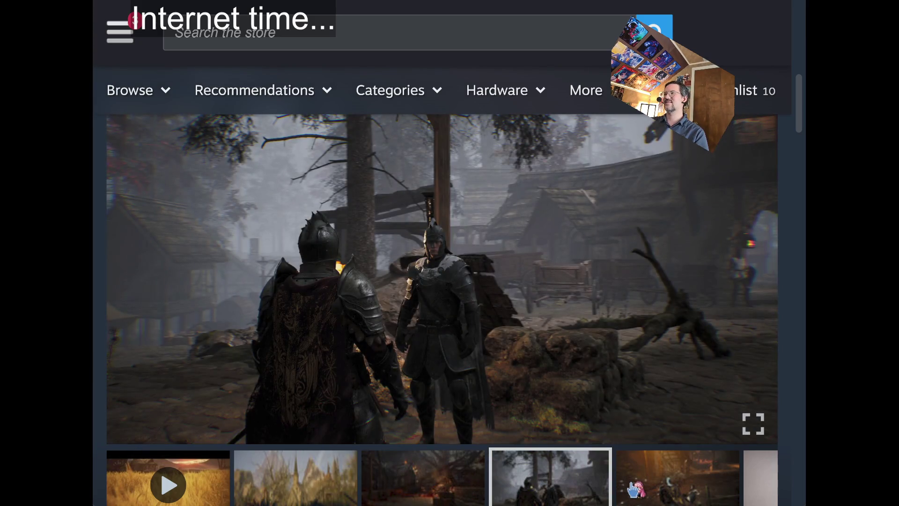
pyautogui.click(637, 490)
# Step: View the armoured knight screenshot, advance once, then return to and play the trailer
pyautogui.scroll(-3, 698, 490)
pyautogui.click(761, 356)
pyautogui.scroll(3, 777, 487)
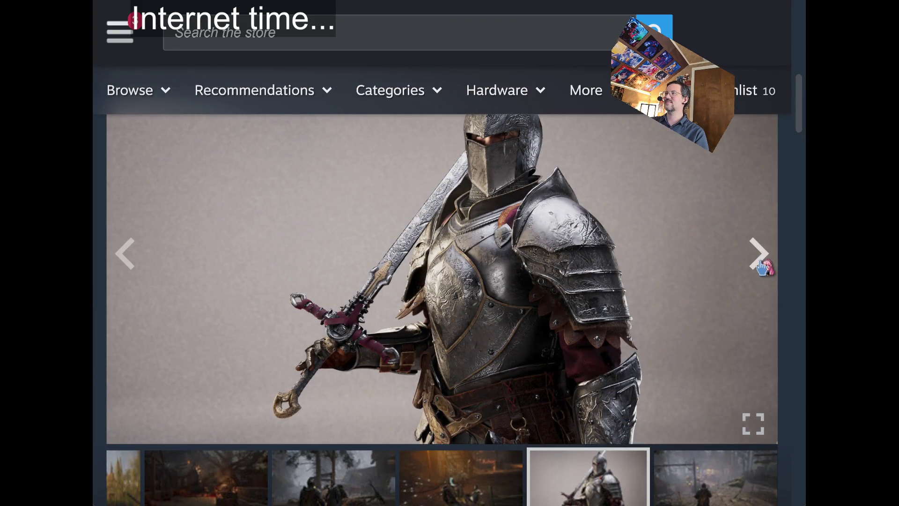
pyautogui.click(759, 256)
pyautogui.click(761, 256)
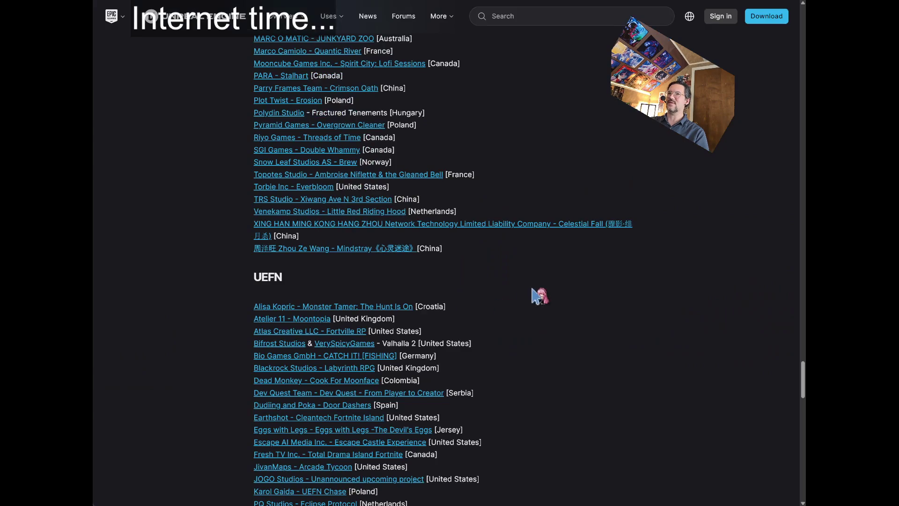
pyautogui.scroll(-1, 548, 187)
pyautogui.scroll(-5, 550, 203)
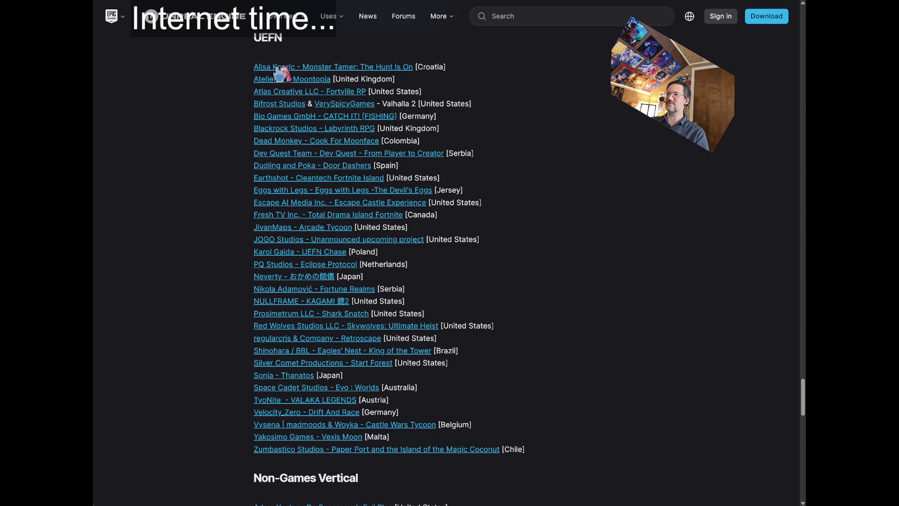
pyautogui.scroll(-8, 580, 295)
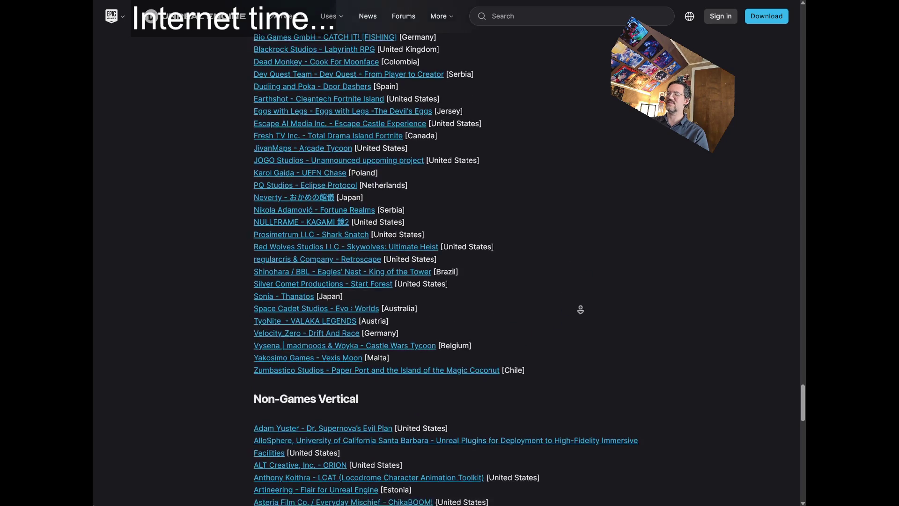
pyautogui.scroll(13, 624, 401)
pyautogui.scroll(4, 625, 410)
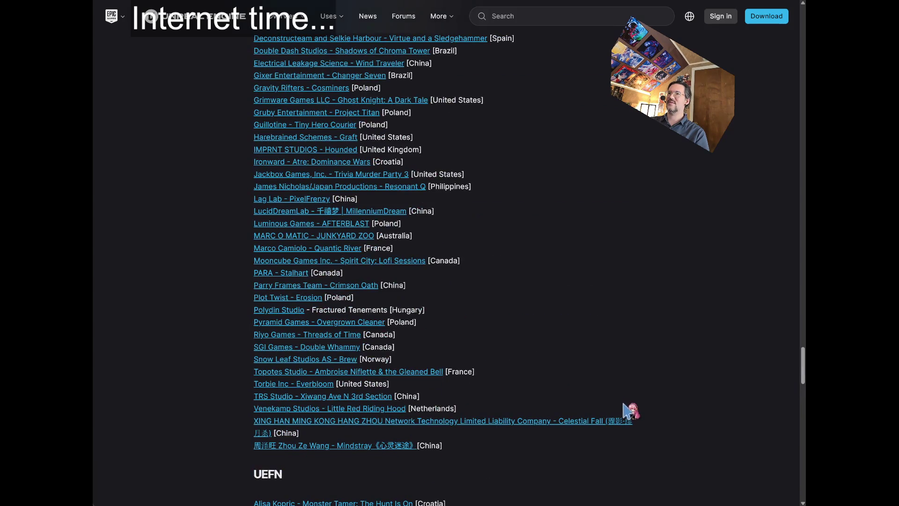
pyautogui.scroll(1, 647, 327)
pyautogui.scroll(1, 648, 309)
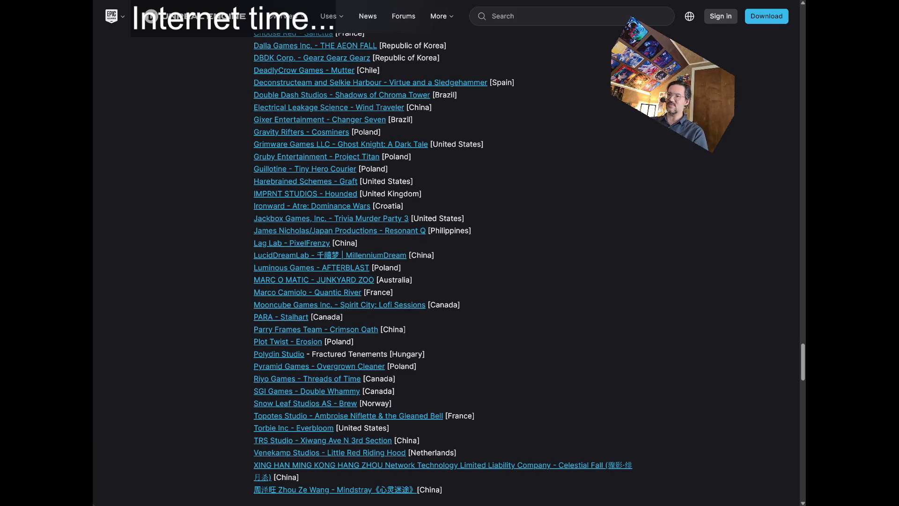
pyautogui.scroll(-5, 421, 281)
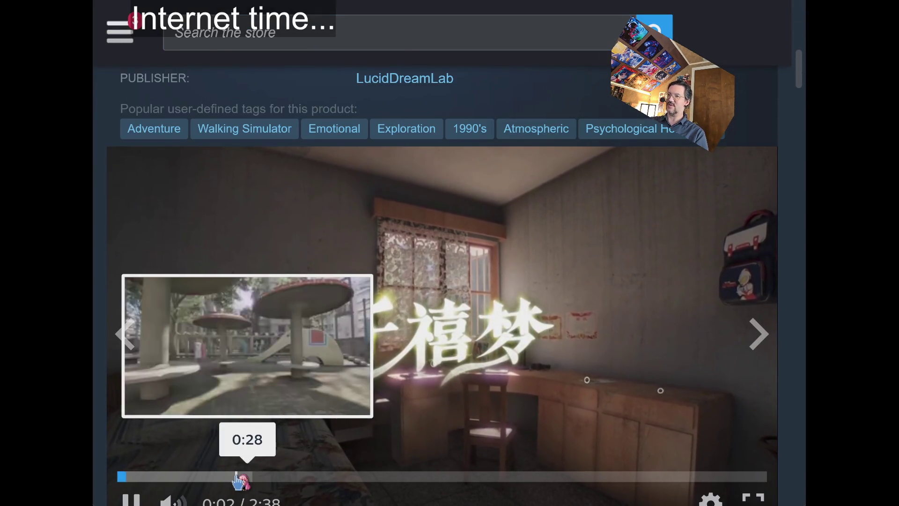
# Step: Skip the MillenniumDream trailer to 0:28, then pause and resume it twice near the stuffed-monkey scene
pyautogui.click(235, 477)
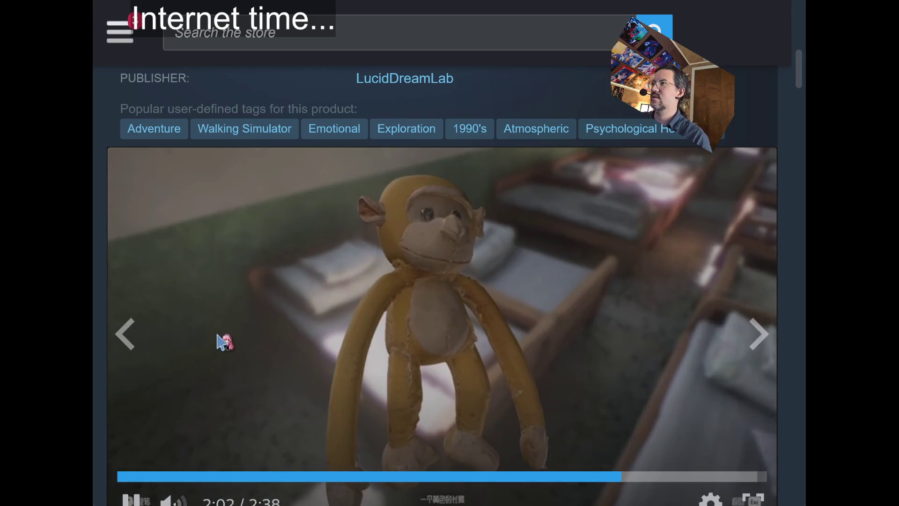
pyautogui.click(204, 340)
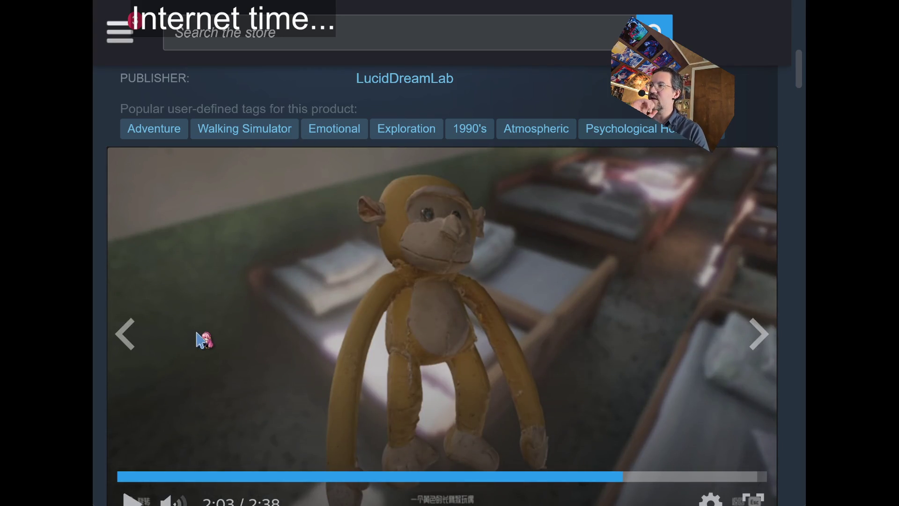
pyautogui.click(204, 340)
pyautogui.click(203, 340)
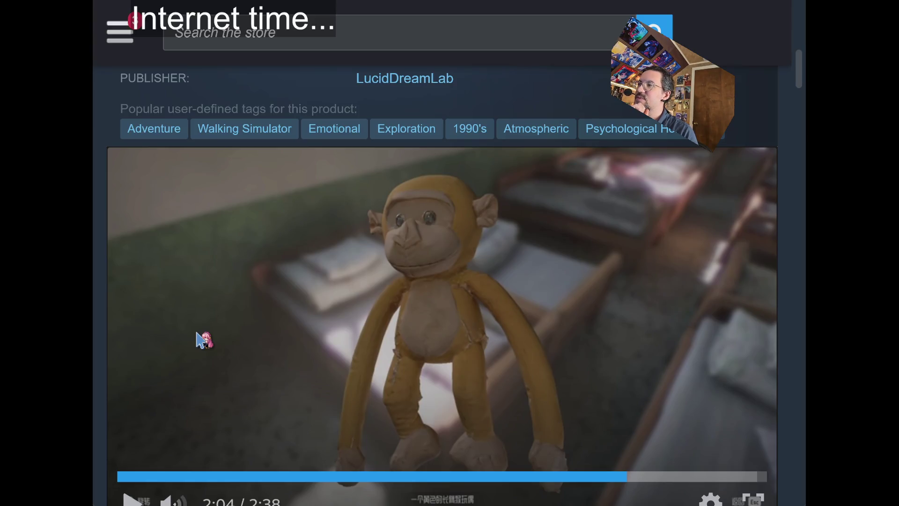
pyautogui.click(203, 340)
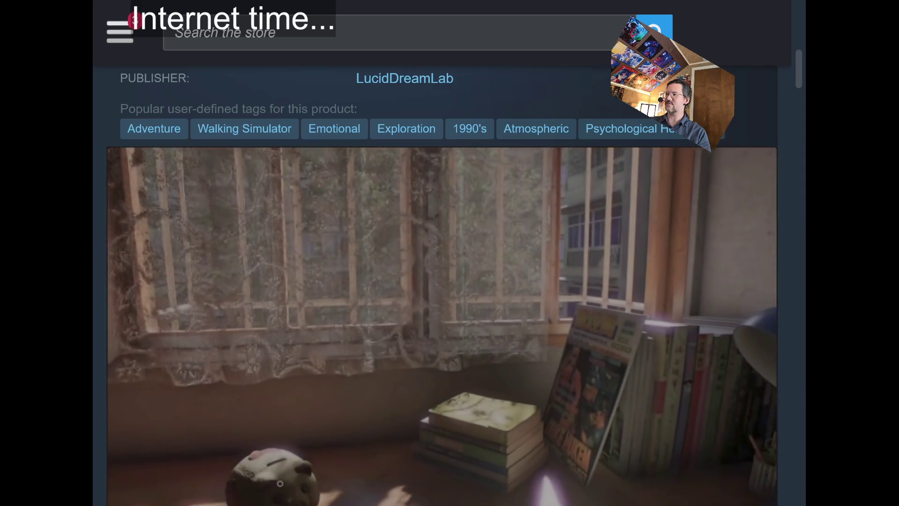
pyautogui.moveTo(533, 199)
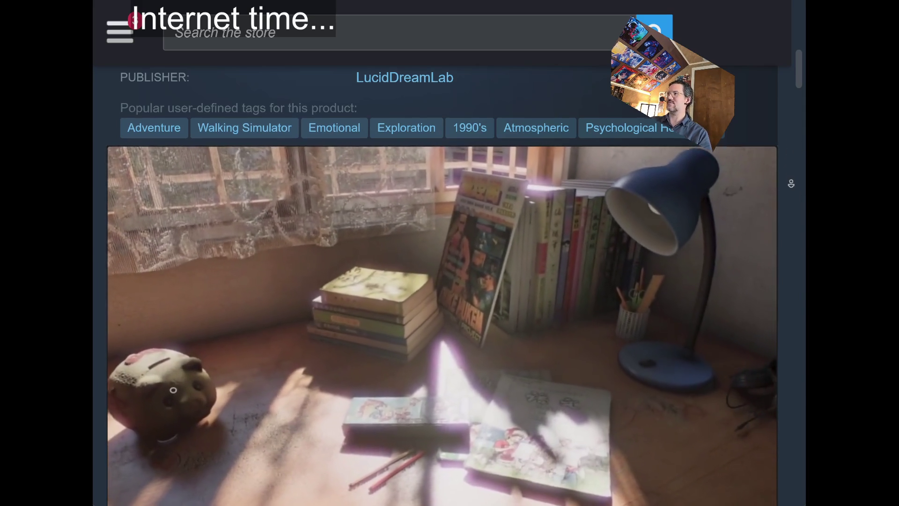
pyautogui.scroll(-2, 792, 163)
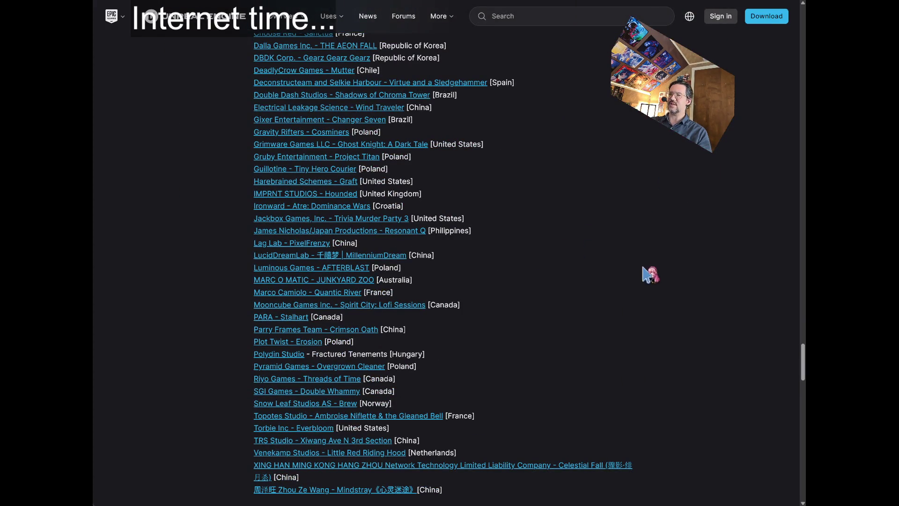
# Step: Highlight stretches of the Games recipients list while reading, then scroll past the UEFN list to the page bottom
pyautogui.moveTo(646, 271); pyautogui.dragTo(562, 185)
pyautogui.click(562, 185)
pyautogui.moveTo(585, 109); pyautogui.dragTo(589, 315)
pyautogui.moveTo(593, 347)
pyautogui.mouseDown()
pyautogui.moveTo(578, 96)
pyautogui.moveTo(556, 165)
pyautogui.moveTo(556, 371)
pyautogui.moveTo(574, 359)
pyautogui.moveTo(562, 302)
pyautogui.moveTo(576, 153)
pyautogui.mouseUp()
pyautogui.click(579, 113)
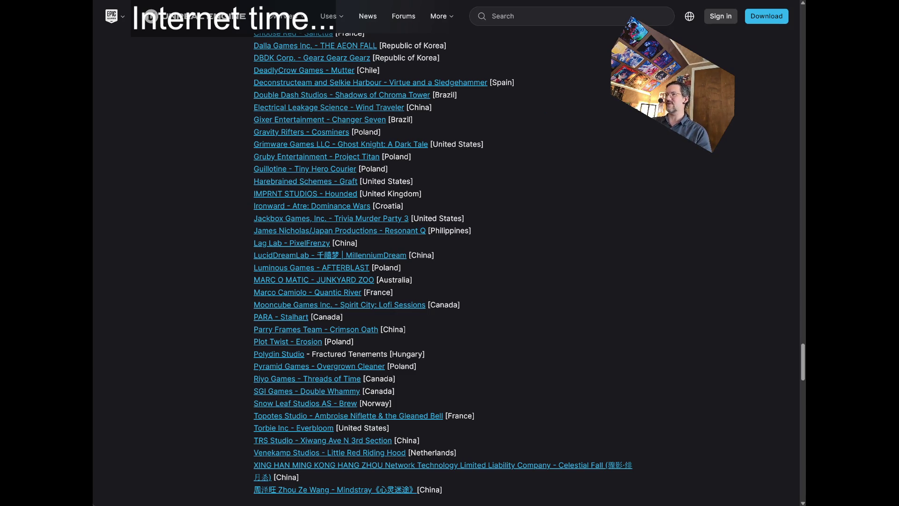
pyautogui.scroll(-8, 191, 94)
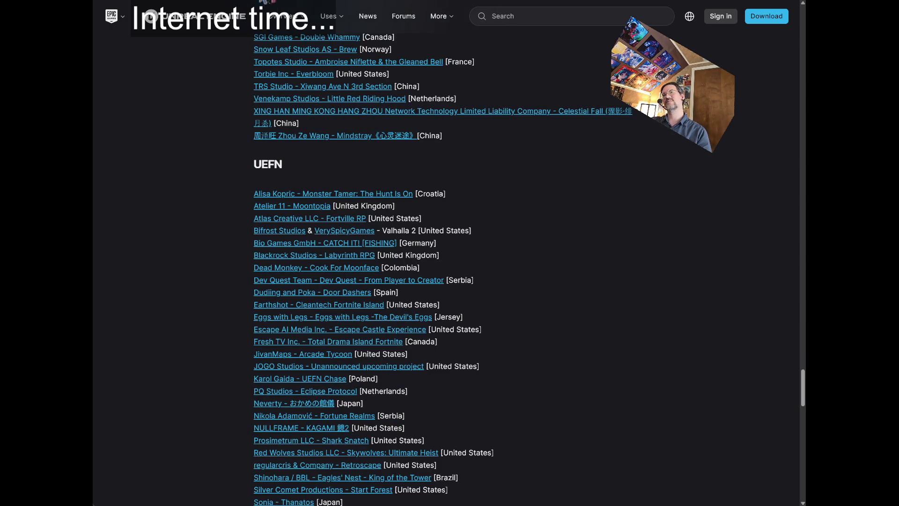
pyautogui.press('End')
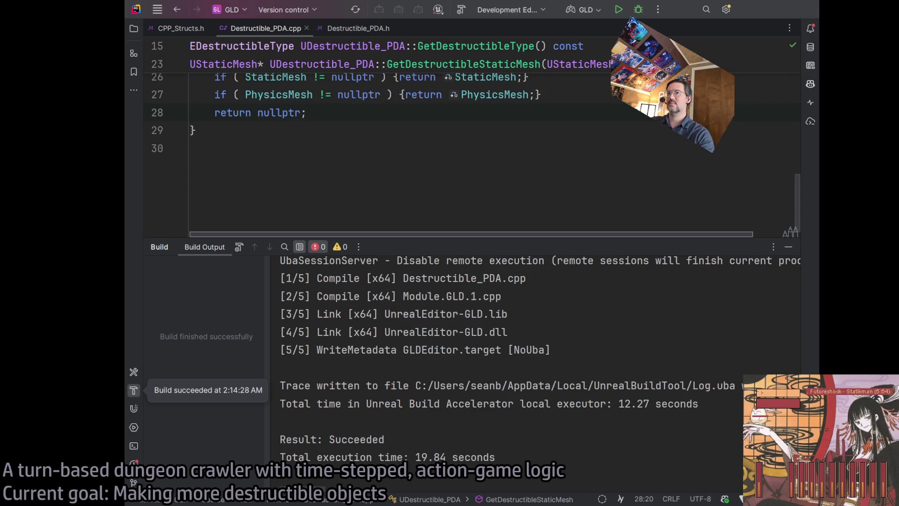
# Step: Rebuild the GLD project from the Destructible_PDA.cpp editor using the toolbar Build button
pyautogui.click(281, 148)
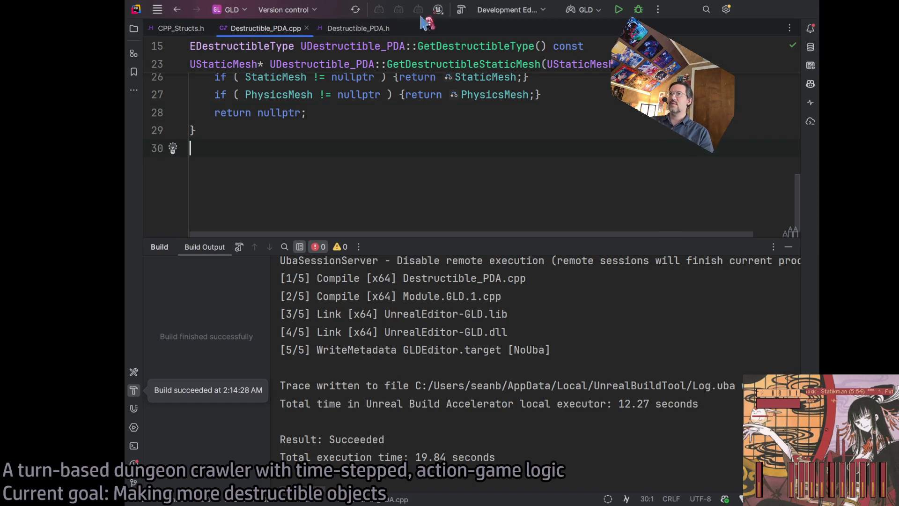
pyautogui.click(462, 9)
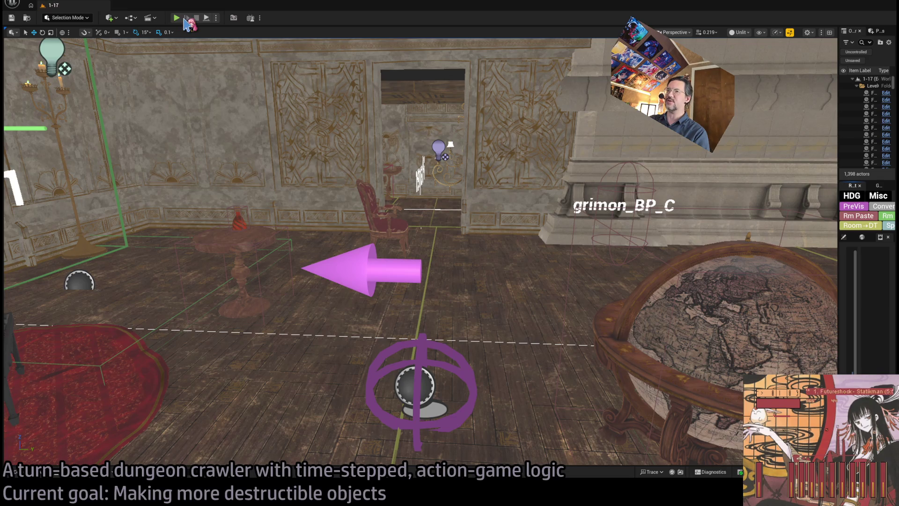
# Step: Fly the viewport camera through the library room toward the Player start and the globe
pyautogui.moveTo(461, 224)
pyautogui.mouseDown()
pyautogui.moveTo(529, 217)
pyautogui.moveTo(488, 213)
pyautogui.mouseUp()
pyautogui.moveTo(260, 87); pyautogui.dragTo(260, 87)
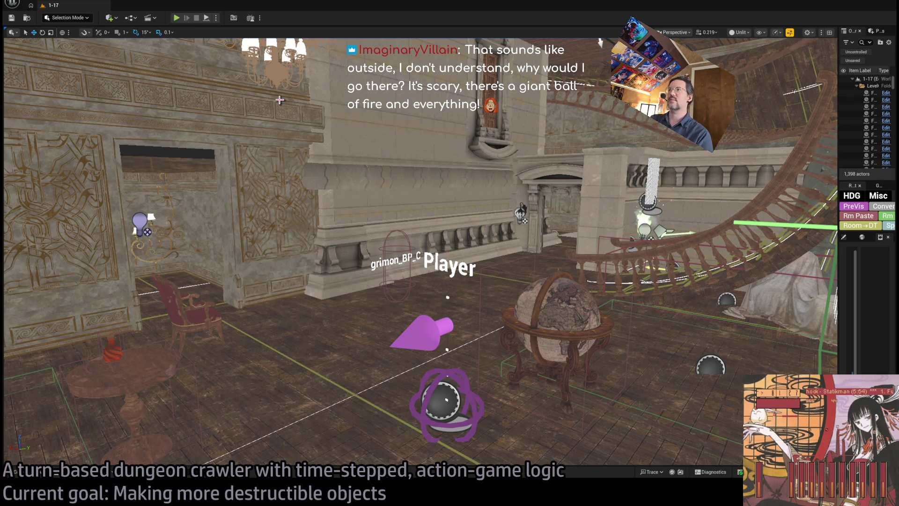
pyautogui.moveTo(462, 150); pyautogui.dragTo(438, 134)
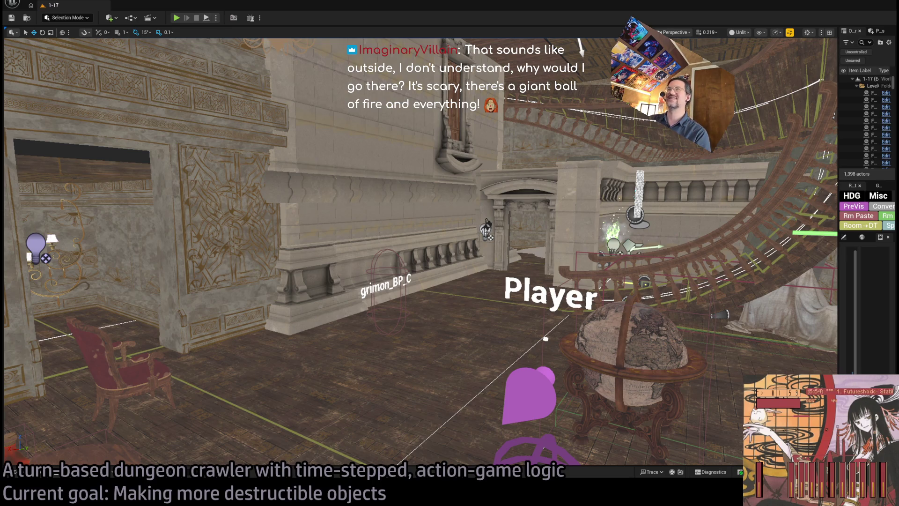
pyautogui.moveTo(448, 42); pyautogui.dragTo(590, 43)
pyautogui.moveTo(448, 192); pyautogui.dragTo(448, 192)
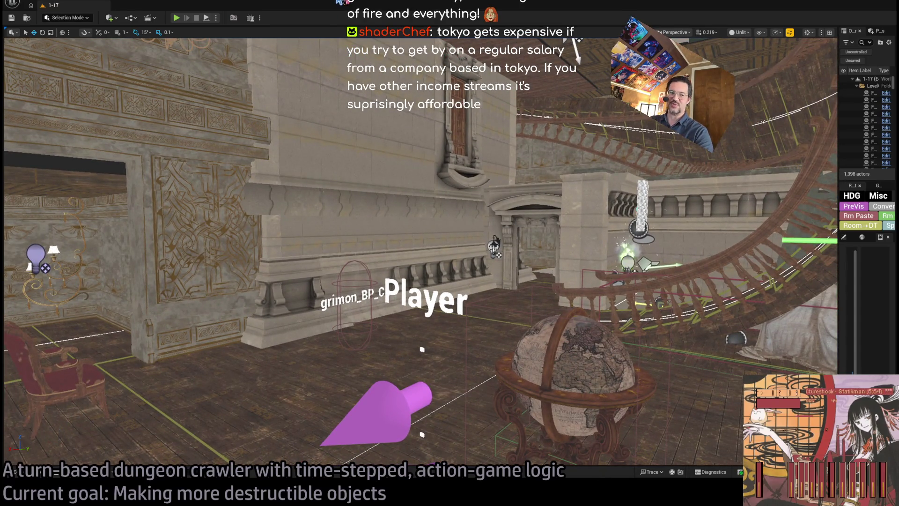
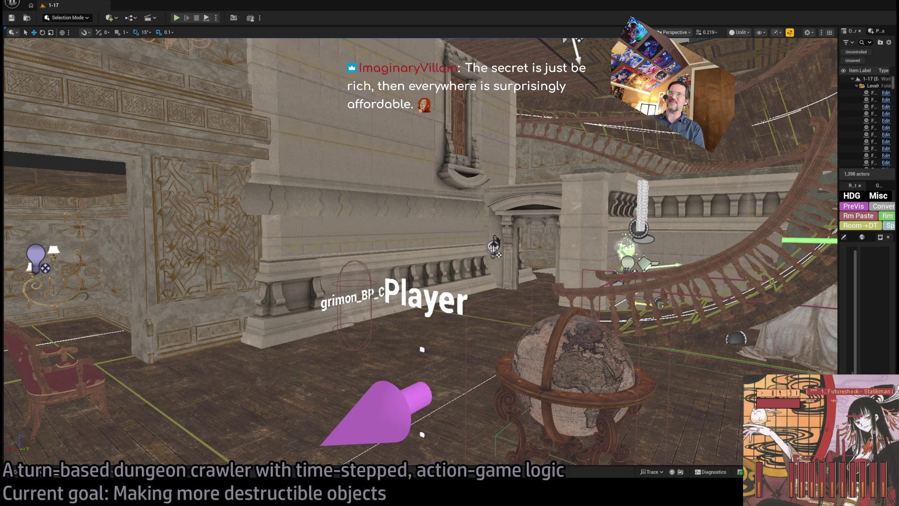
# Step: Play-test the level, smashing the globe with a projectile attack, replaying it, then stopping
pyautogui.hotkey('alt', 'p')
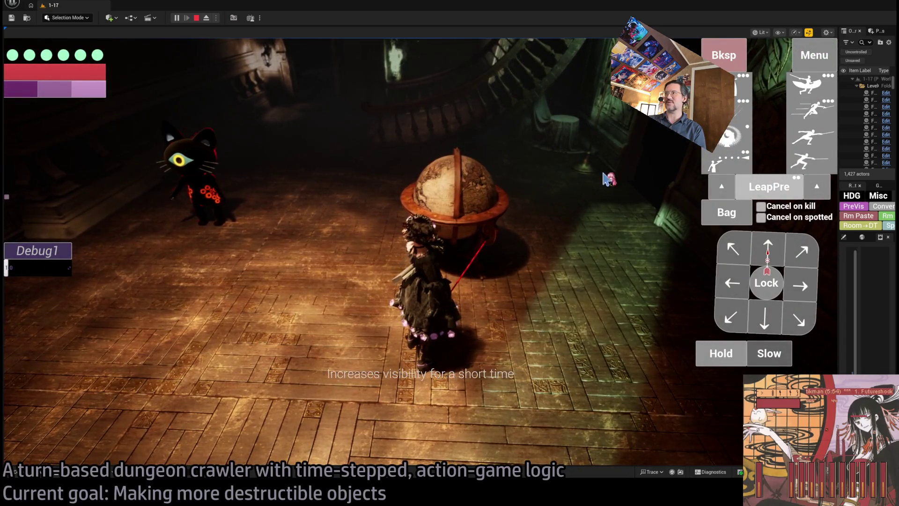
pyautogui.click(812, 137)
pyautogui.click(295, 257)
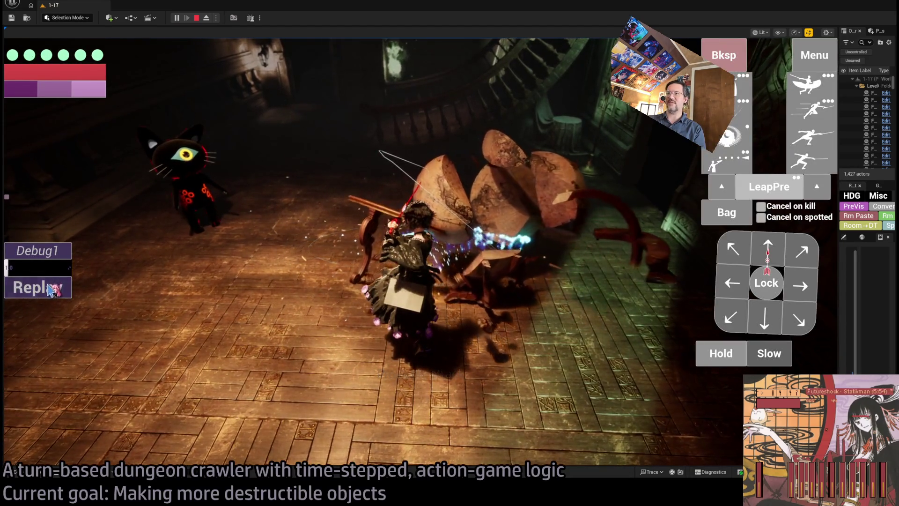
pyautogui.click(51, 289)
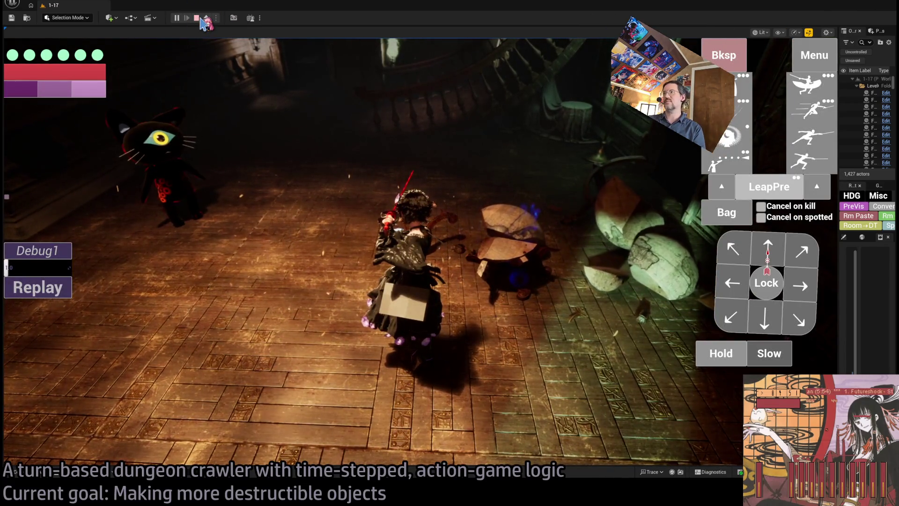
pyautogui.click(197, 19)
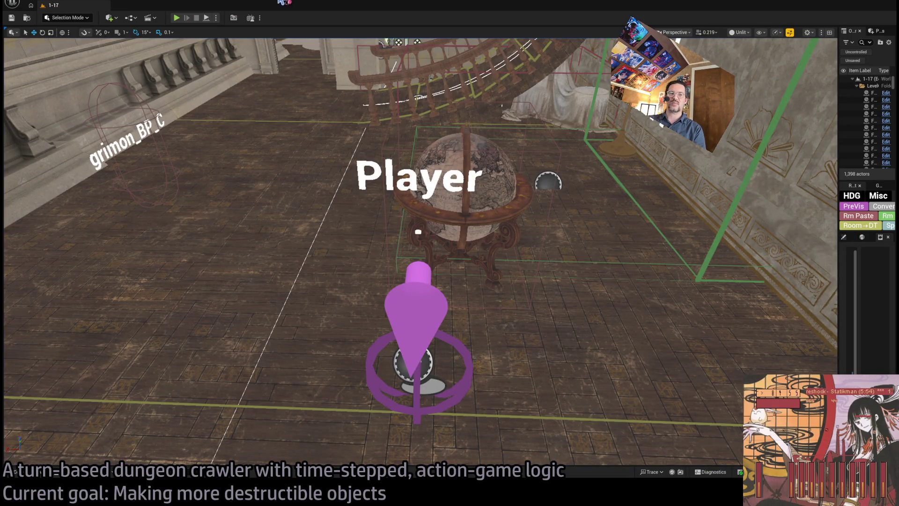
# Step: Widen the Details panel, select the globe actor and open Room_destructible12's Blueprint
pyautogui.scroll(3, 420, 251)
pyautogui.moveTo(449, 253); pyautogui.dragTo(314, 241)
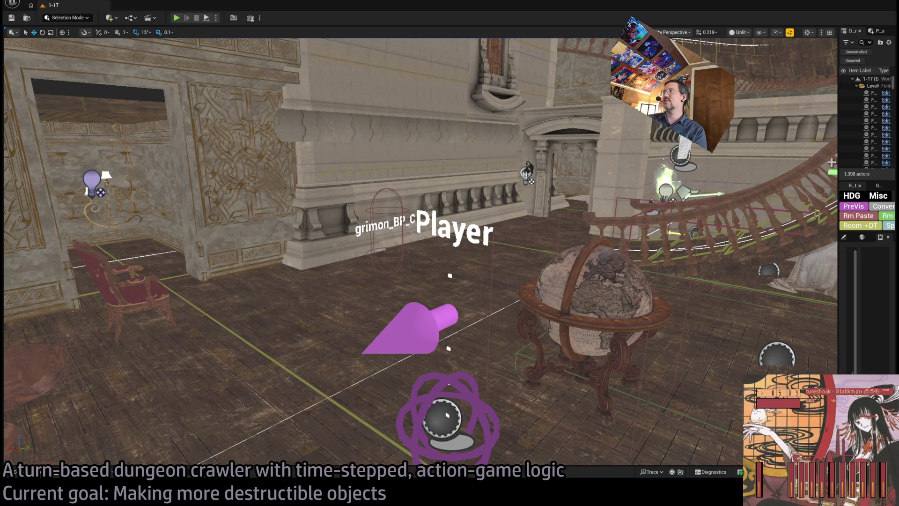
pyautogui.moveTo(838, 156)
pyautogui.mouseDown()
pyautogui.moveTo(755, 156)
pyautogui.moveTo(768, 156)
pyautogui.mouseUp()
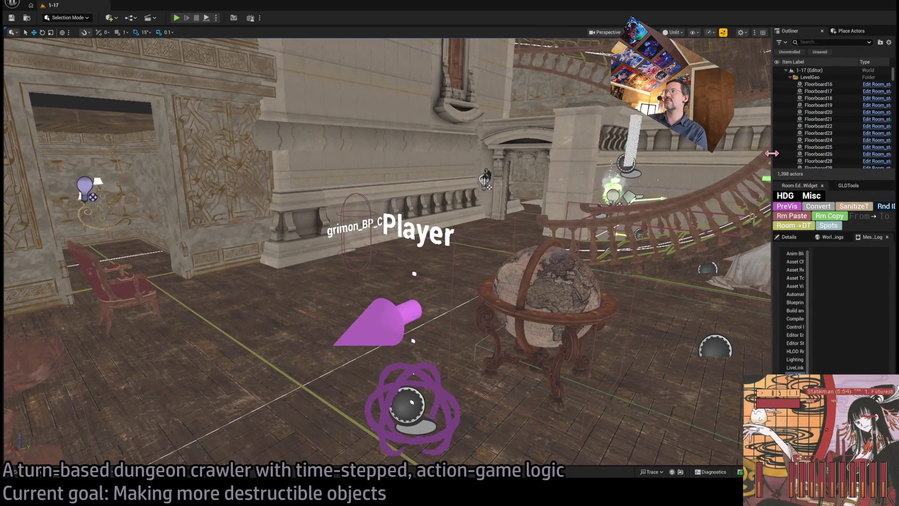
pyautogui.click(795, 239)
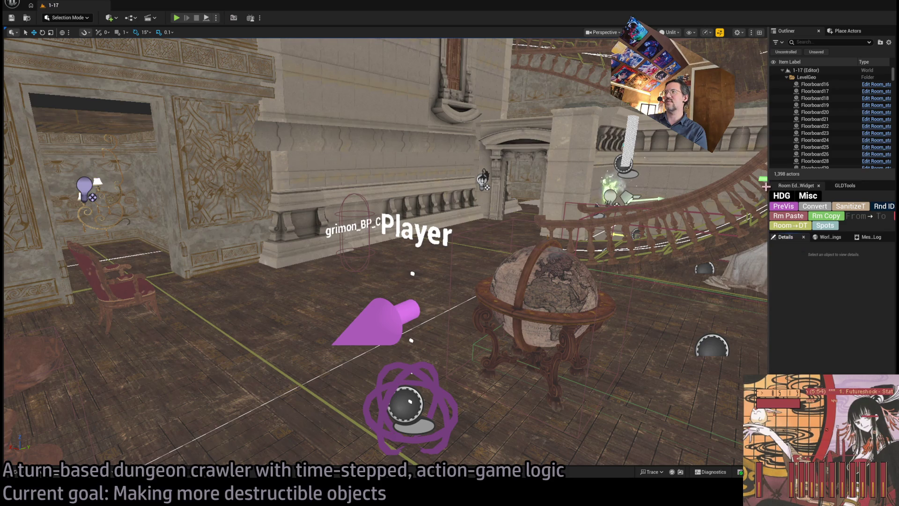
pyautogui.moveTo(769, 186)
pyautogui.mouseDown()
pyautogui.moveTo(785, 188)
pyautogui.moveTo(777, 189)
pyautogui.mouseUp()
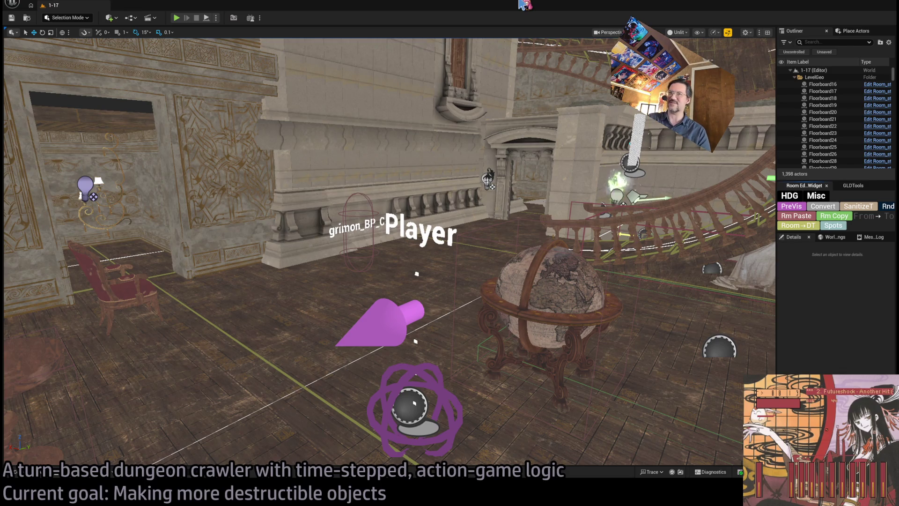
pyautogui.moveTo(396, 132); pyautogui.dragTo(396, 132)
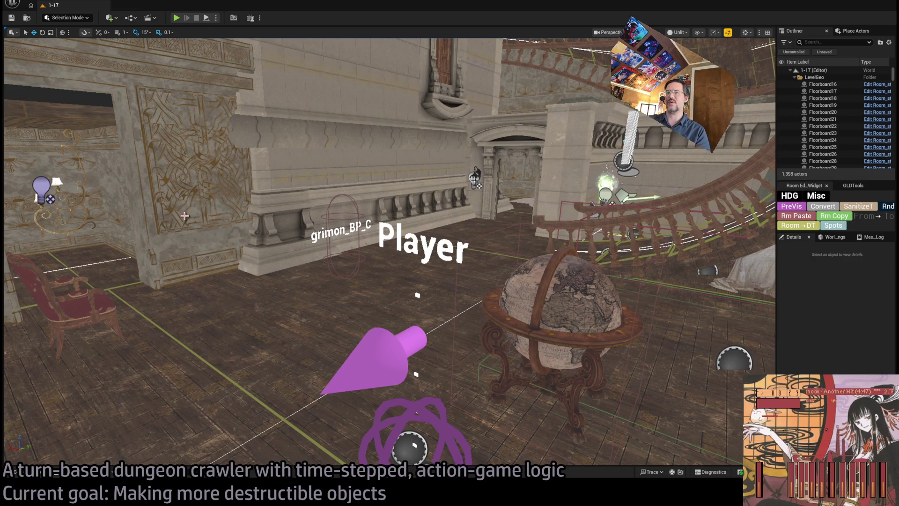
pyautogui.click(557, 319)
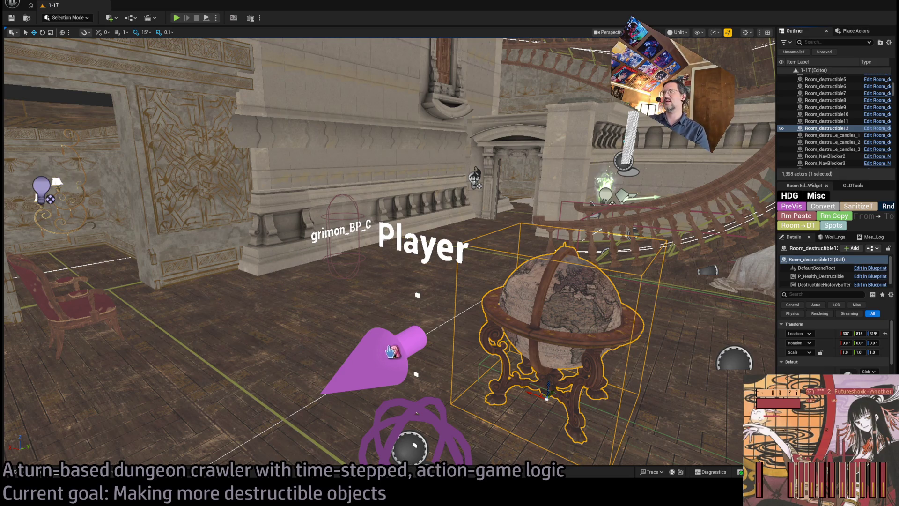
pyautogui.click(877, 128)
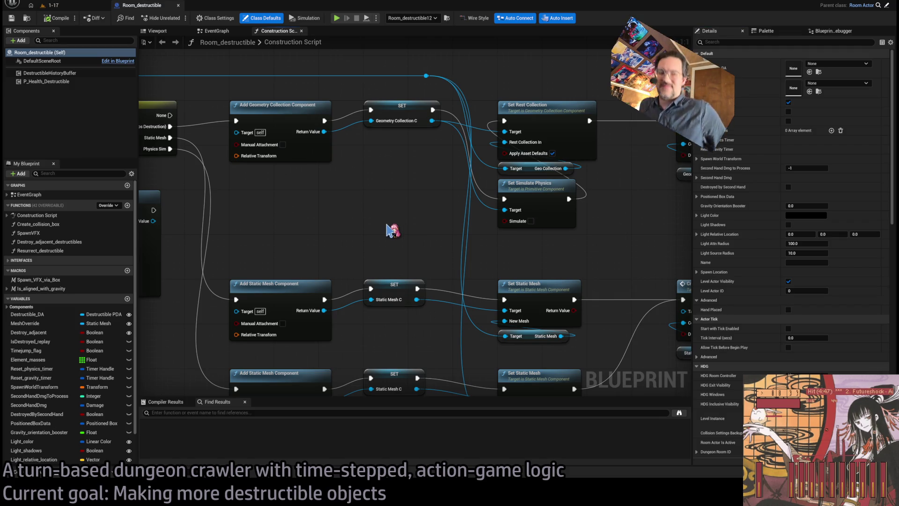
# Step: Add a Get destructible static mesh node and place it between the Add Static Mesh nodes
pyautogui.scroll(-3, 393, 229)
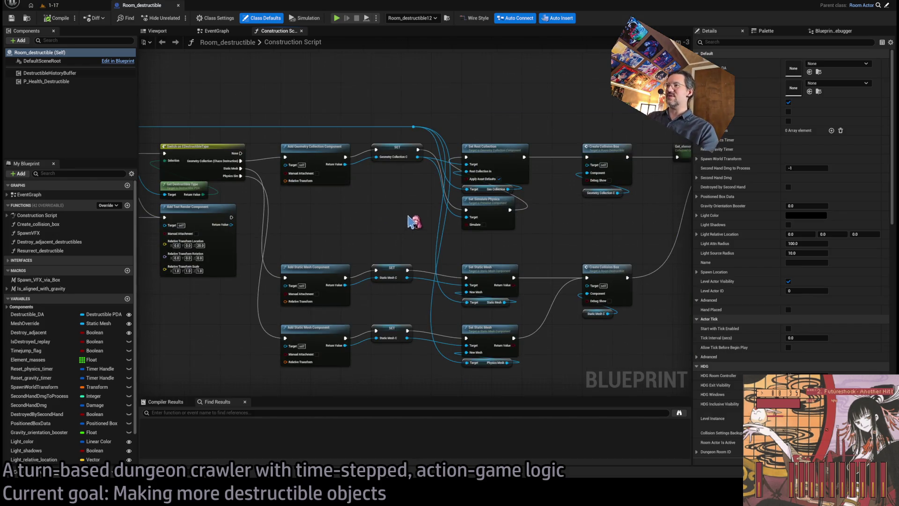
pyautogui.scroll(-1, 468, 225)
pyautogui.scroll(1, 515, 234)
pyautogui.scroll(1, 504, 248)
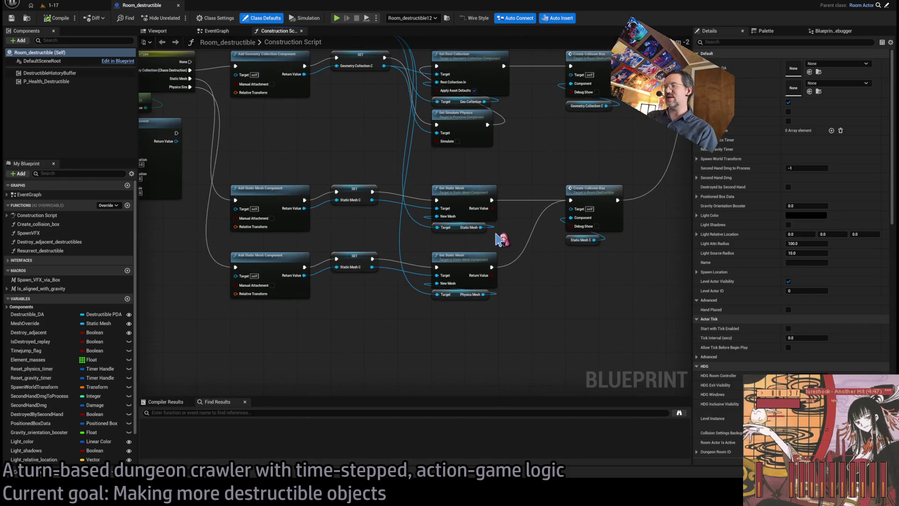
pyautogui.scroll(1, 468, 248)
pyautogui.moveTo(466, 241); pyautogui.dragTo(427, 261)
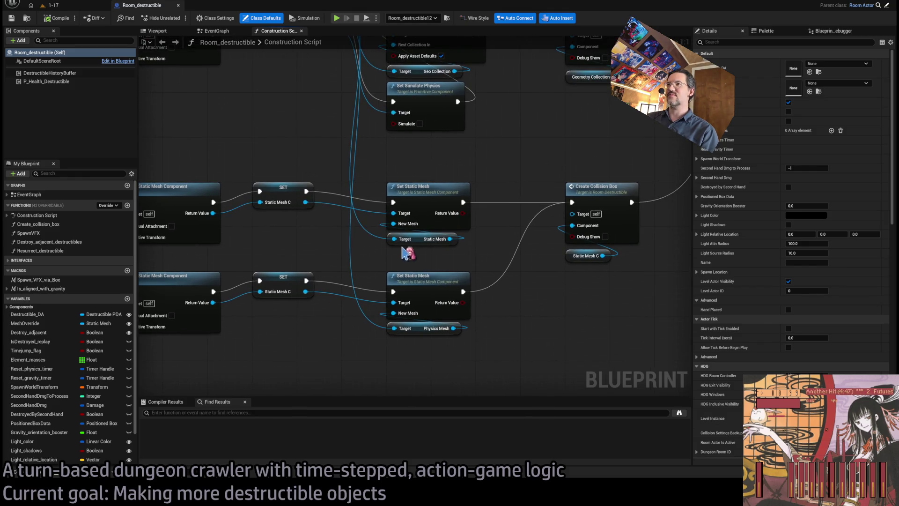
pyautogui.scroll(1, 331, 145)
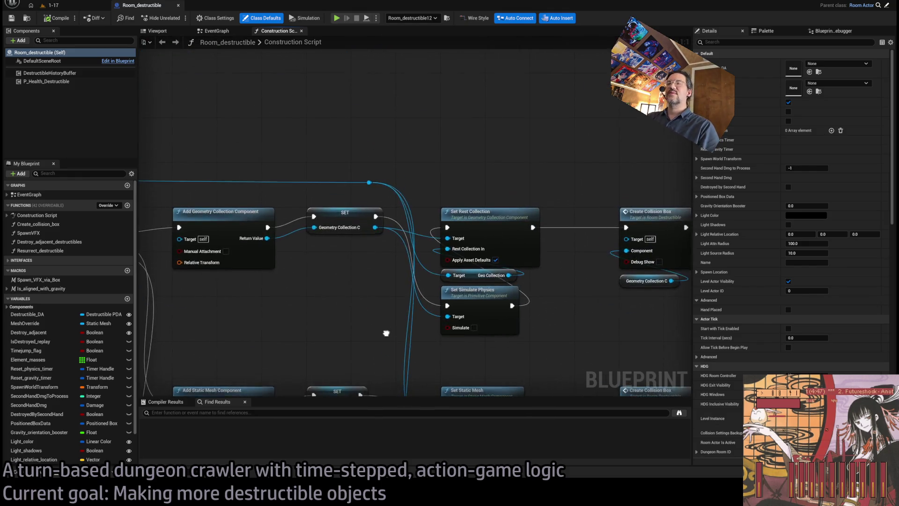
pyautogui.scroll(-1, 361, 191)
pyautogui.moveTo(311, 194)
pyautogui.mouseDown()
pyautogui.moveTo(322, 192)
pyautogui.moveTo(311, 181)
pyautogui.moveTo(388, 345)
pyautogui.moveTo(468, 344)
pyautogui.mouseUp()
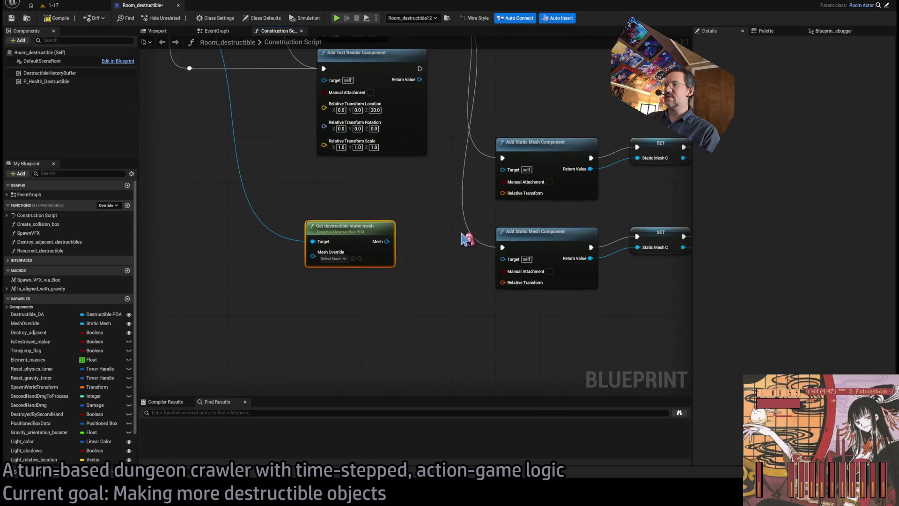
pyautogui.moveTo(361, 225)
pyautogui.mouseDown()
pyautogui.moveTo(466, 293)
pyautogui.moveTo(526, 262)
pyautogui.mouseUp()
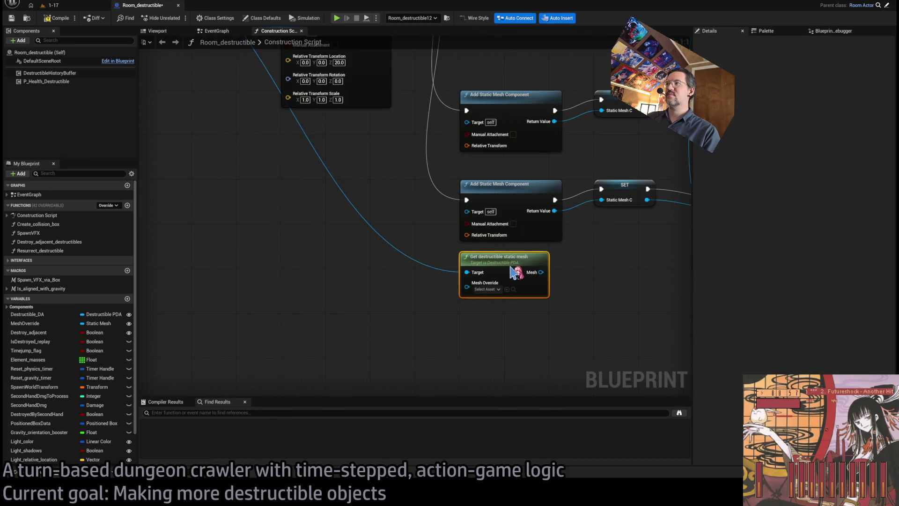
pyautogui.scroll(-1, 451, 353)
pyautogui.moveTo(492, 307)
pyautogui.mouseDown()
pyautogui.moveTo(576, 386)
pyautogui.moveTo(539, 385)
pyautogui.moveTo(503, 326)
pyautogui.mouseUp()
pyautogui.moveTo(570, 372)
pyautogui.mouseDown()
pyautogui.moveTo(420, 355)
pyautogui.moveTo(510, 367)
pyautogui.moveTo(609, 338)
pyautogui.moveTo(621, 344)
pyautogui.moveTo(562, 337)
pyautogui.moveTo(347, 260)
pyautogui.mouseUp()
pyautogui.moveTo(310, 333)
pyautogui.mouseDown()
pyautogui.moveTo(429, 346)
pyautogui.moveTo(426, 305)
pyautogui.mouseUp()
pyautogui.moveTo(426, 361); pyautogui.dragTo(479, 396)
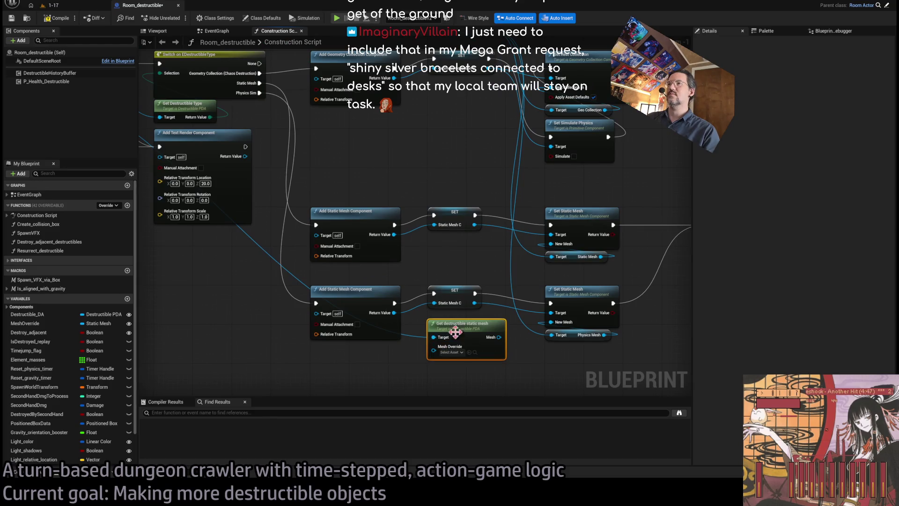
pyautogui.moveTo(466, 322)
pyautogui.mouseDown()
pyautogui.moveTo(466, 354)
pyautogui.moveTo(450, 330)
pyautogui.moveTo(454, 270)
pyautogui.moveTo(450, 351)
pyautogui.mouseUp()
# Step: Plug MeshOverride into Mesh Override and wire the returned Mesh to the lower Set Static Mesh's New Mesh
pyautogui.moveTo(374, 48); pyautogui.dragTo(368, 87)
pyautogui.click(369, 73)
pyautogui.moveTo(403, 393)
pyautogui.mouseDown()
pyautogui.moveTo(412, 355)
pyautogui.moveTo(477, 294)
pyautogui.mouseUp()
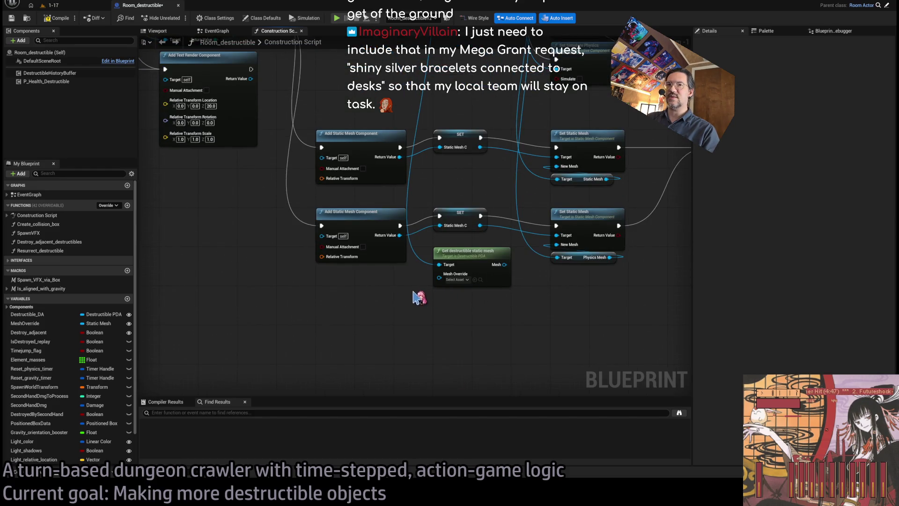
pyautogui.moveTo(26, 323)
pyautogui.mouseDown()
pyautogui.moveTo(466, 301)
pyautogui.moveTo(413, 294)
pyautogui.moveTo(447, 288)
pyautogui.mouseUp()
pyautogui.scroll(1, 504, 298)
pyautogui.moveTo(504, 298); pyautogui.dragTo(428, 325)
pyautogui.moveTo(414, 291)
pyautogui.mouseDown()
pyautogui.moveTo(481, 184)
pyautogui.moveTo(480, 269)
pyautogui.mouseUp()
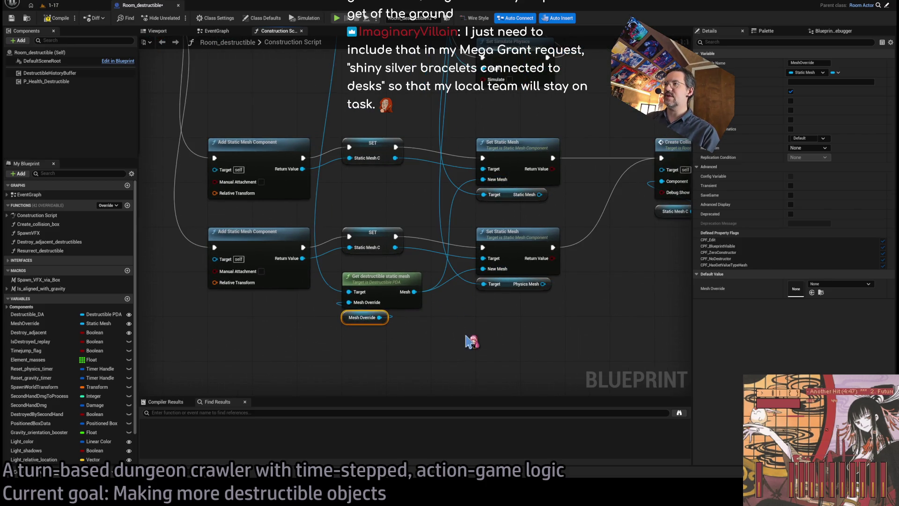
pyautogui.click(485, 339)
pyautogui.moveTo(560, 224); pyautogui.dragTo(534, 260)
pyautogui.scroll(-3, 538, 239)
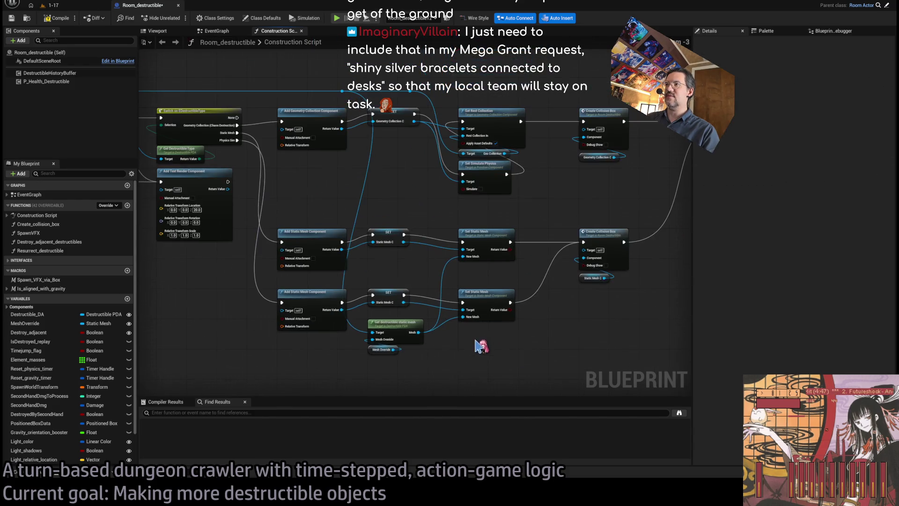
pyautogui.moveTo(538, 215); pyautogui.dragTo(341, 327)
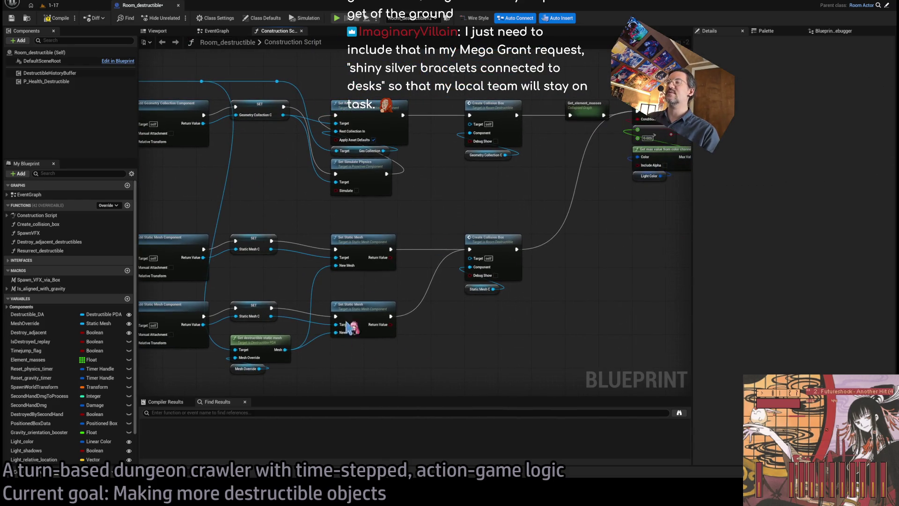
# Step: Compile the Blueprint and start a new play-in-editor session
pyautogui.click(69, 21)
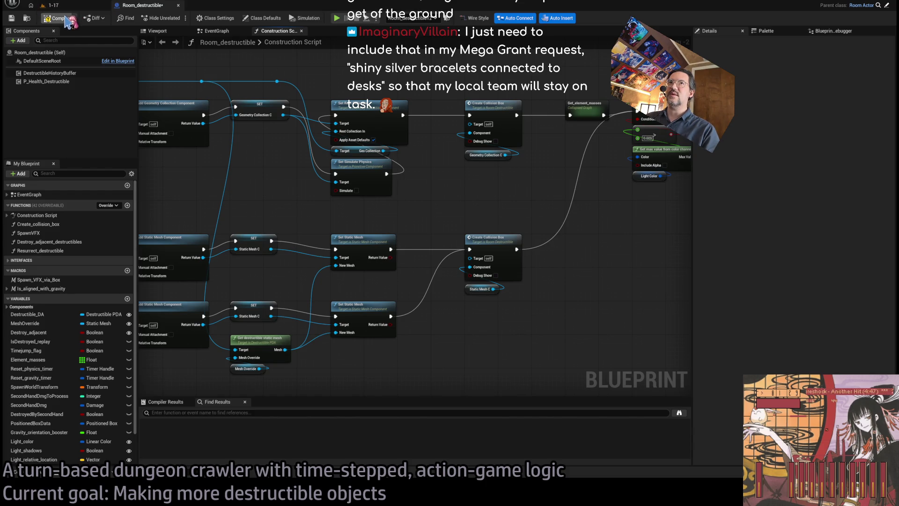
pyautogui.click(51, 5)
pyautogui.hotkey('alt', 'p')
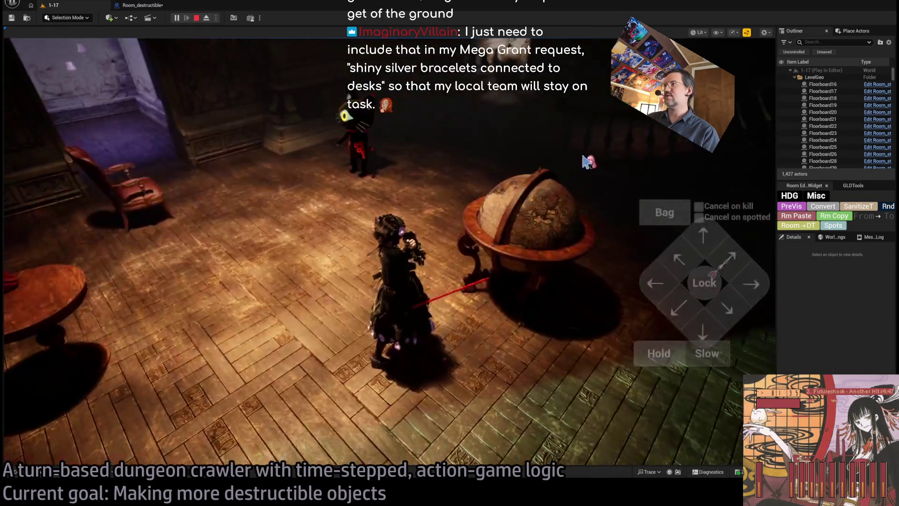
# Step: Smash the globe, leap-attack the table with the red bottle, replay the shatter twice, then stop
pyautogui.click(50, 324)
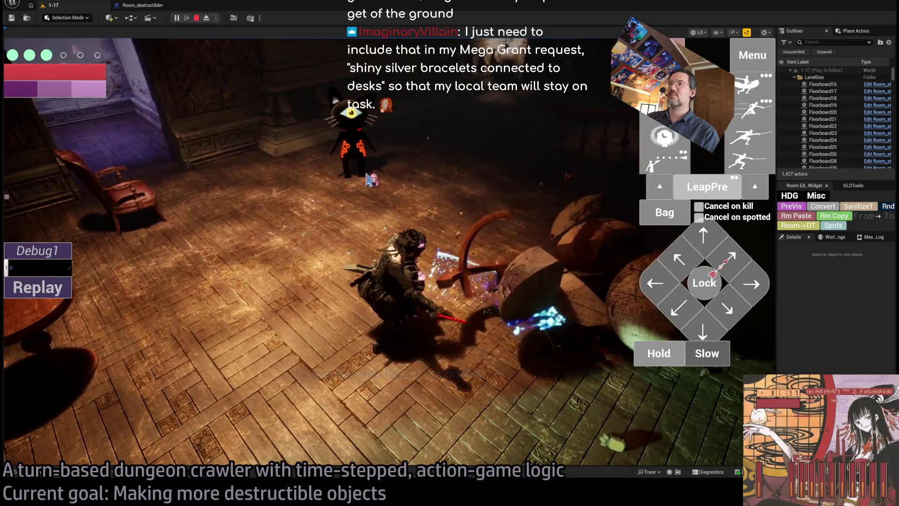
pyautogui.click(701, 236)
pyautogui.click(701, 236)
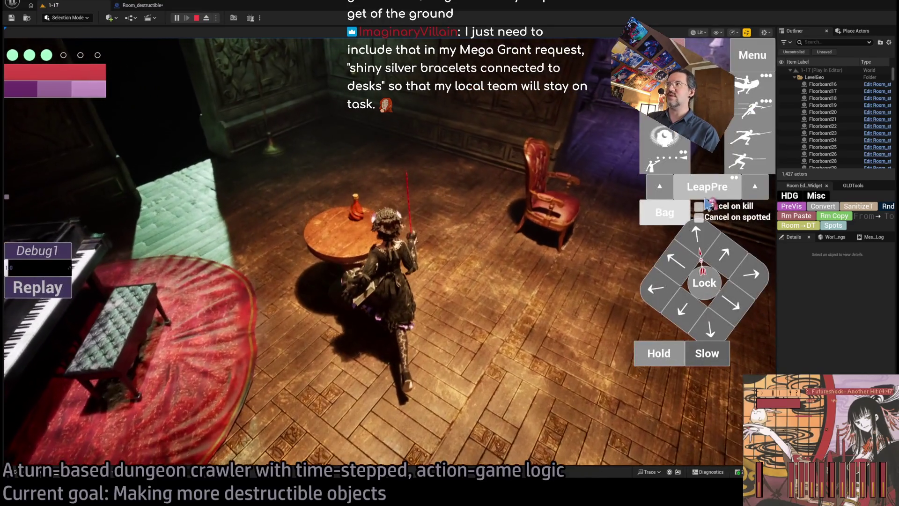
pyautogui.click(707, 201)
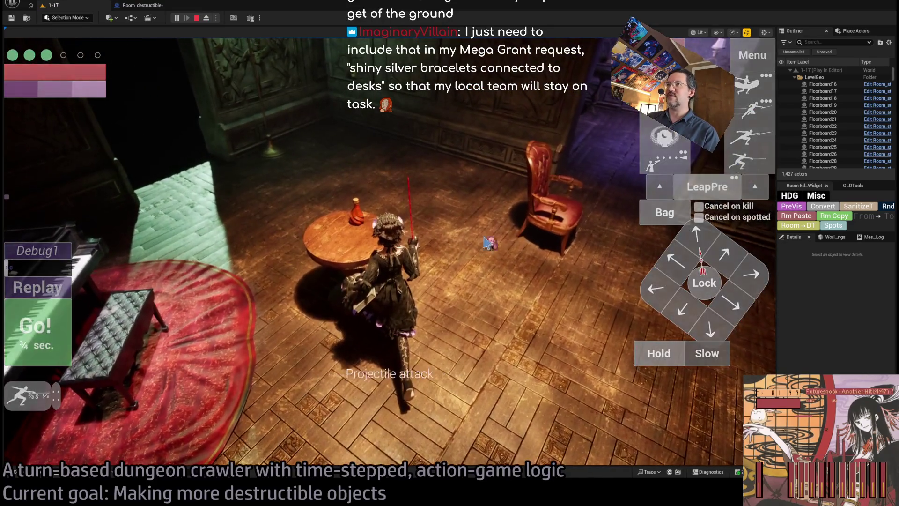
pyautogui.click(40, 330)
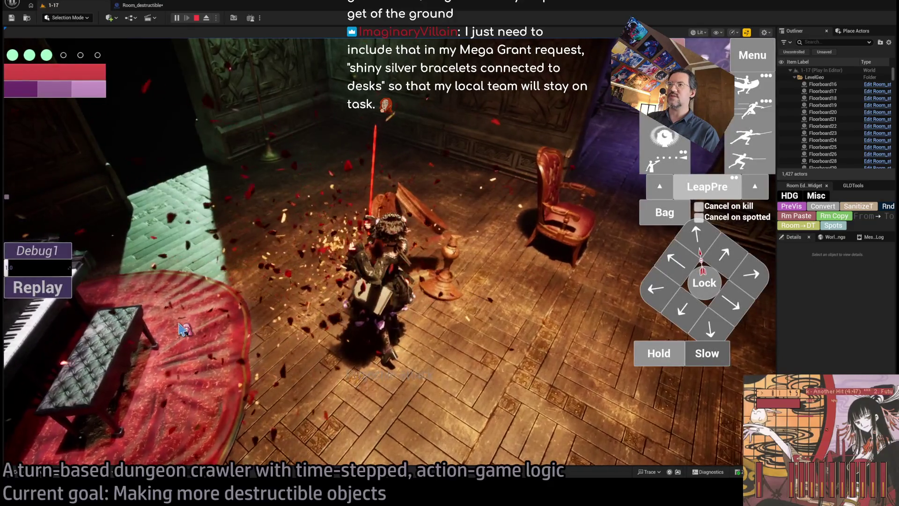
pyautogui.click(47, 291)
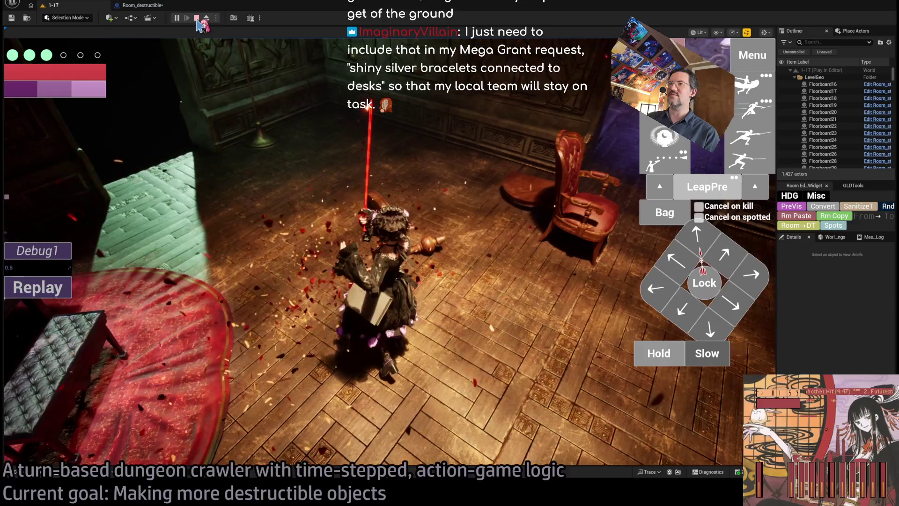
pyautogui.click(56, 286)
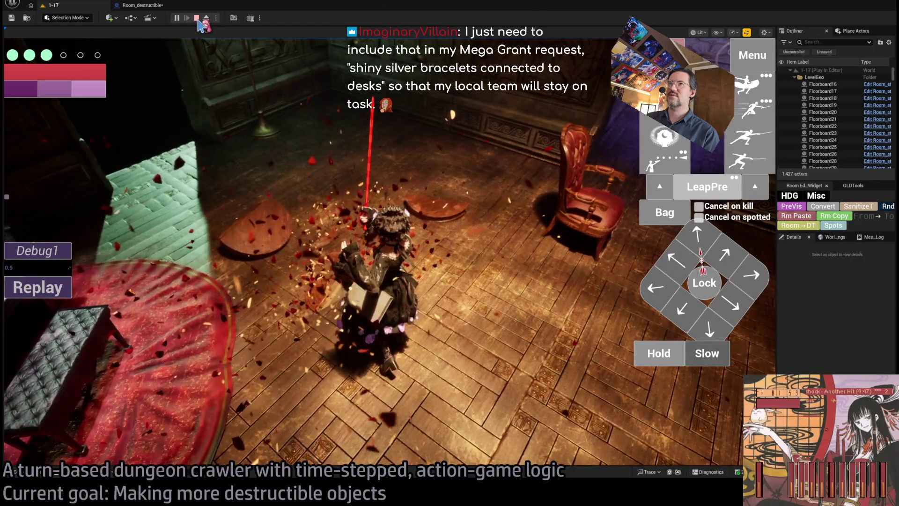
pyautogui.click(196, 18)
# Step: Duplicate the red bottle onto the floor near the table as Room_destructible13 and start playing
pyautogui.scroll(-5, 237, 93)
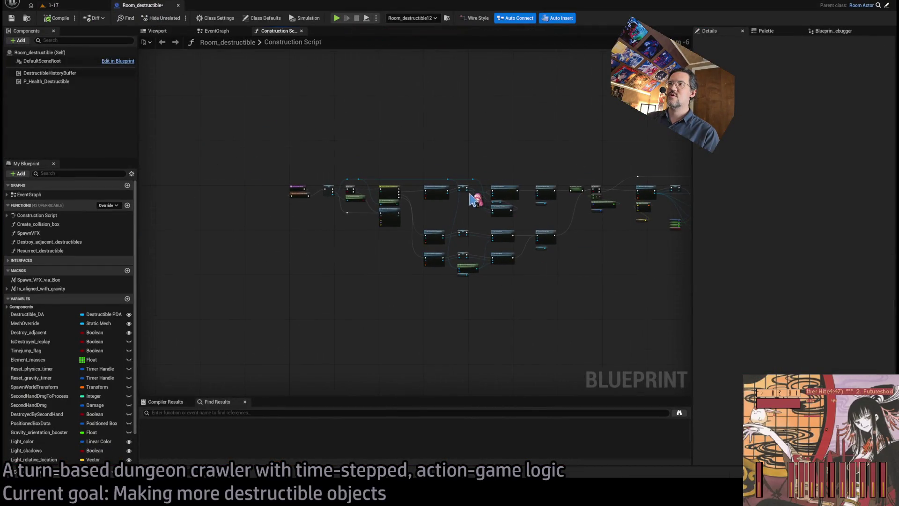
pyautogui.scroll(4, 307, 247)
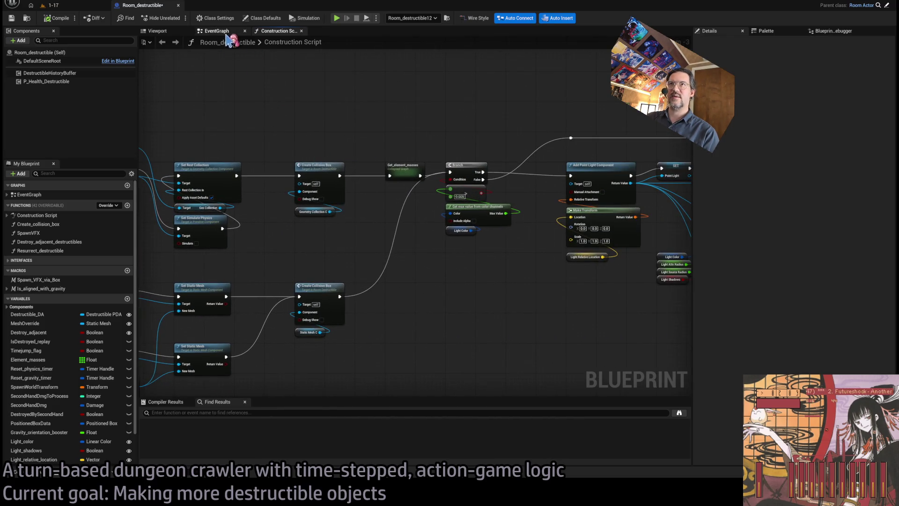
pyautogui.click(226, 32)
pyautogui.click(49, 6)
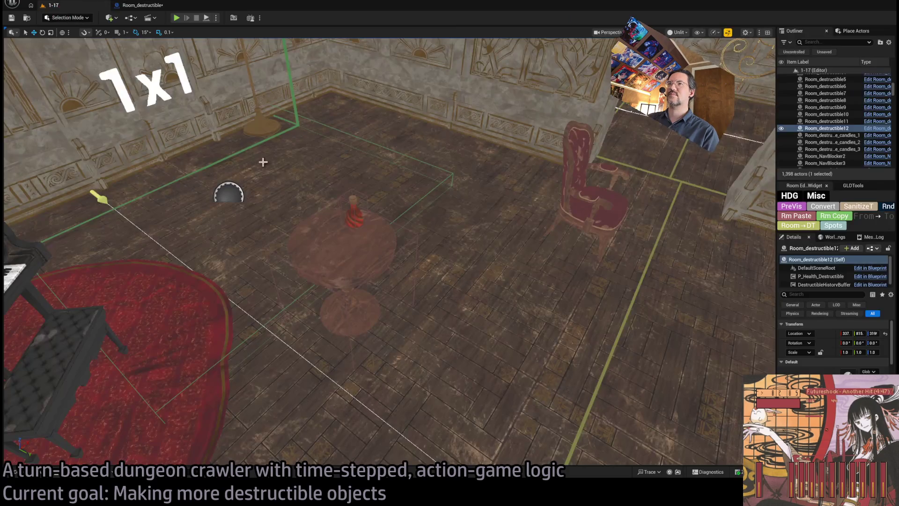
pyautogui.click(354, 215)
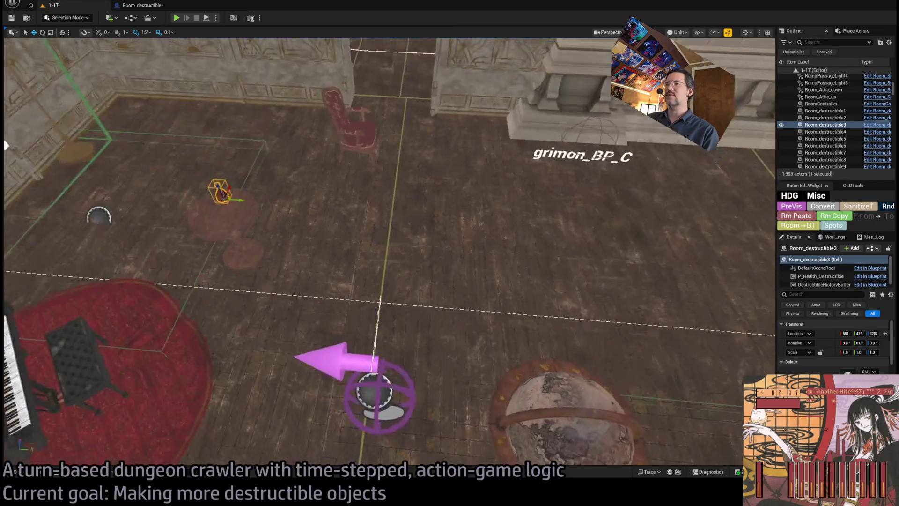
pyautogui.moveTo(197, 198); pyautogui.dragTo(370, 218)
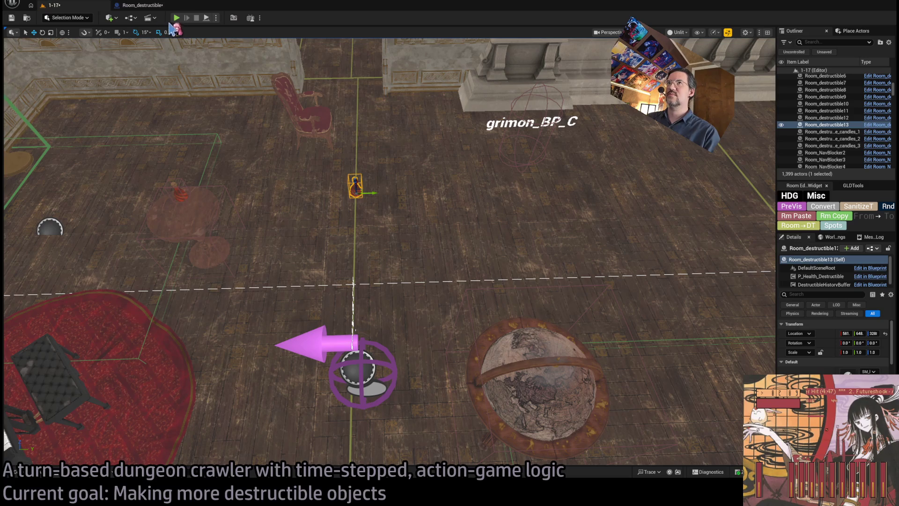
pyautogui.hotkey('alt', 'p')
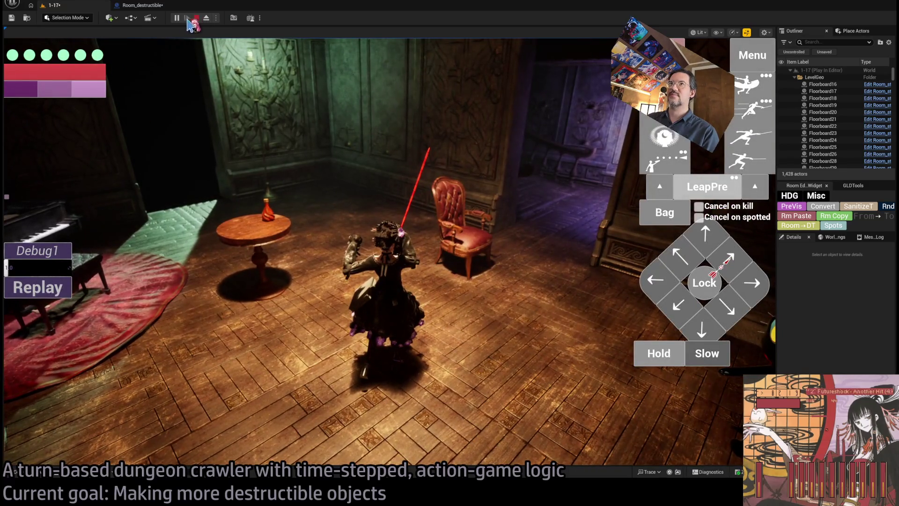
# Step: Restart the play session, execute the attack turn, watch its replay of red shards, then stop
pyautogui.click(196, 17)
pyautogui.hotkey('alt', 'p')
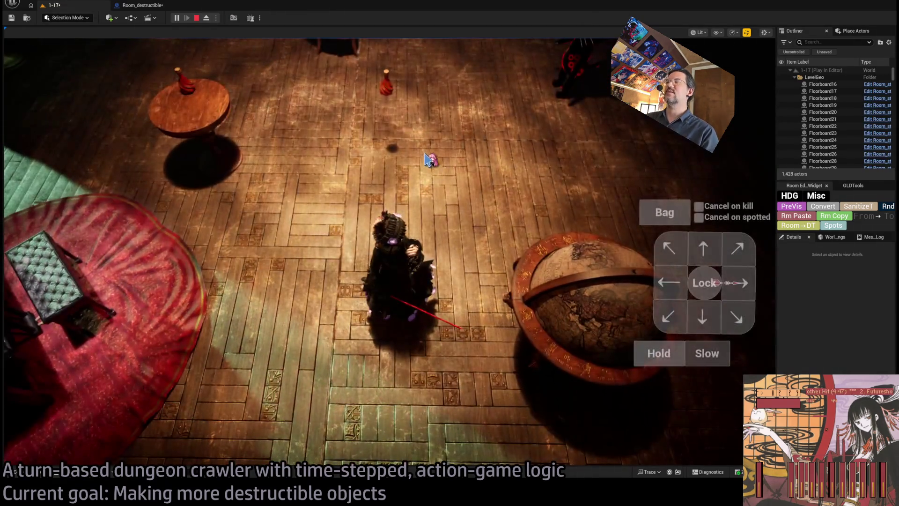
pyautogui.click(717, 357)
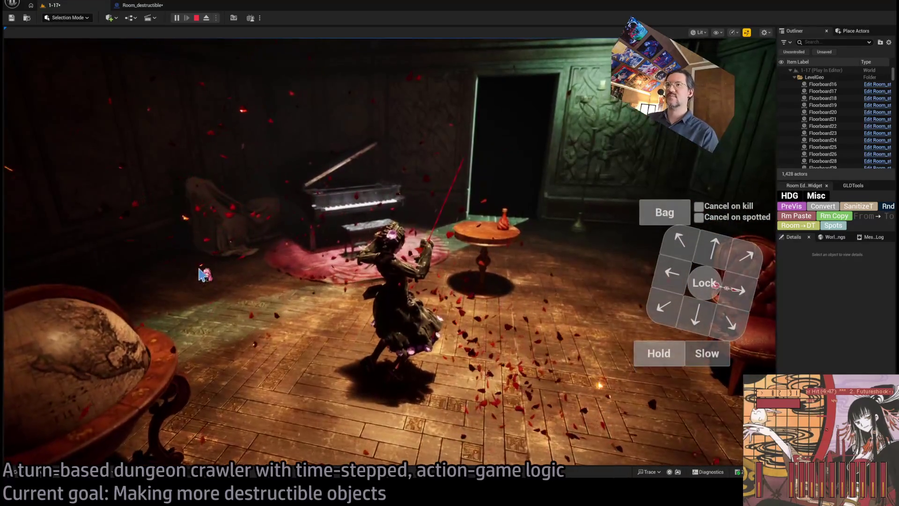
pyautogui.click(10, 288)
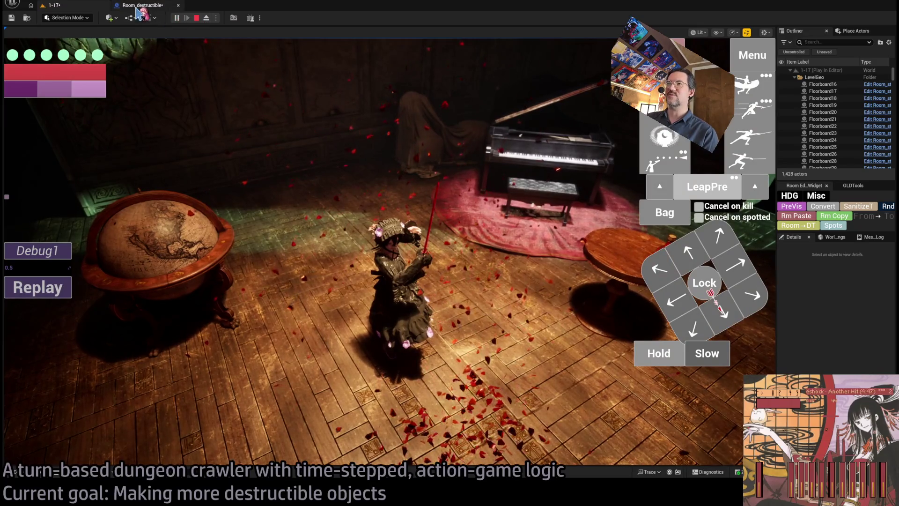
pyautogui.click(197, 18)
# Step: In the Room_destructible EventGraph, tick Is Destroyed Replay on the SET node before the type switch
pyautogui.click(155, 9)
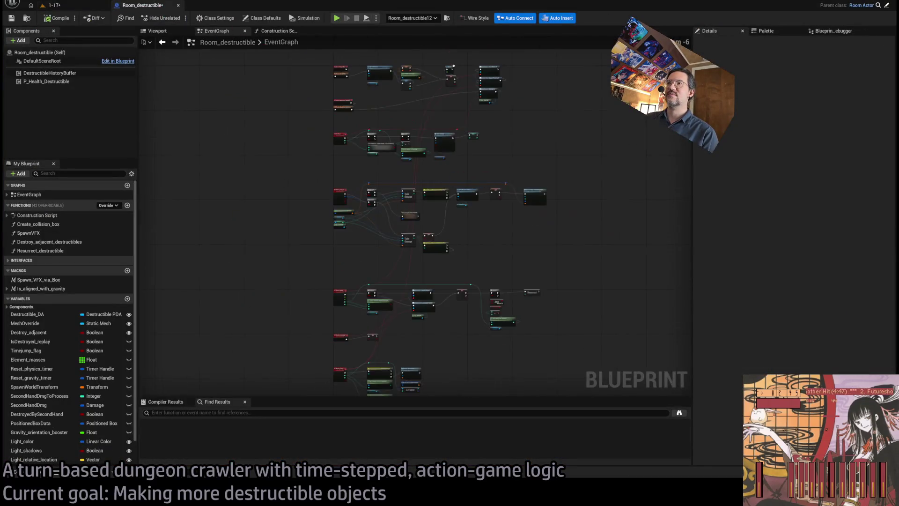
pyautogui.scroll(3, 421, 233)
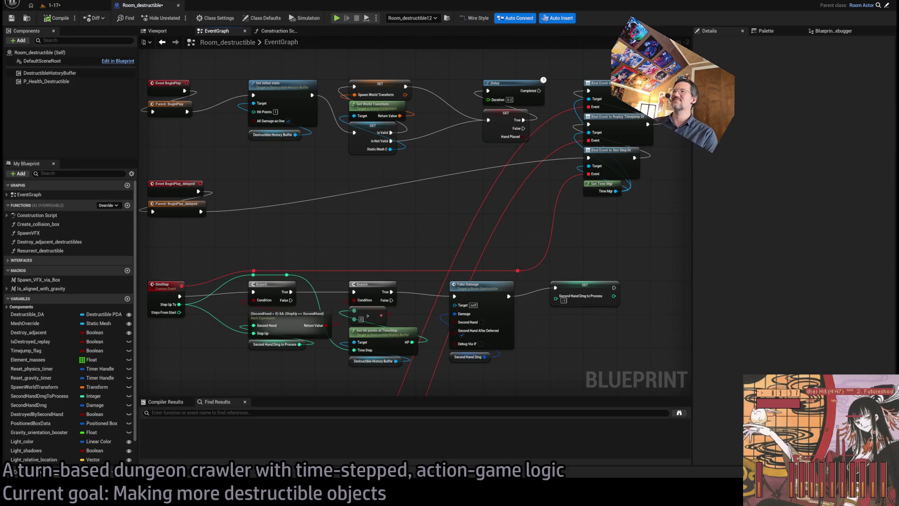
pyautogui.scroll(-5, 399, 232)
pyautogui.scroll(6, 387, 206)
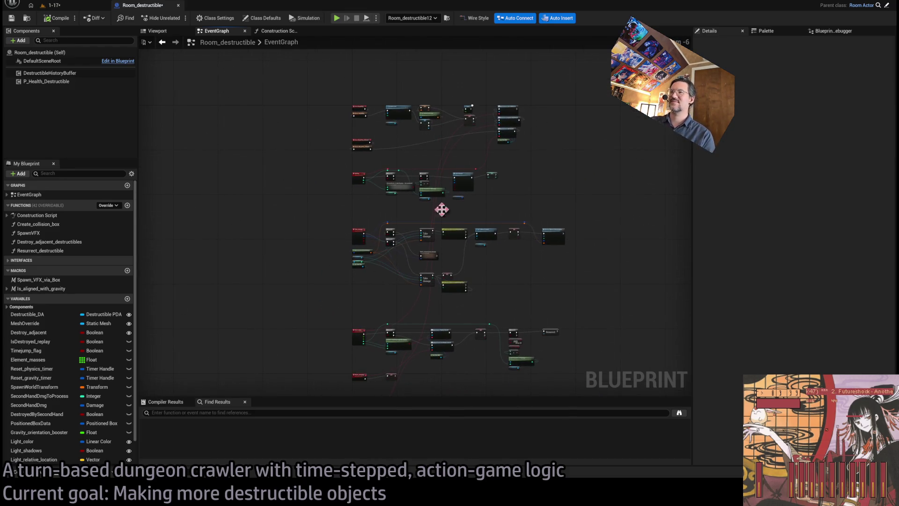
pyautogui.scroll(-4, 414, 220)
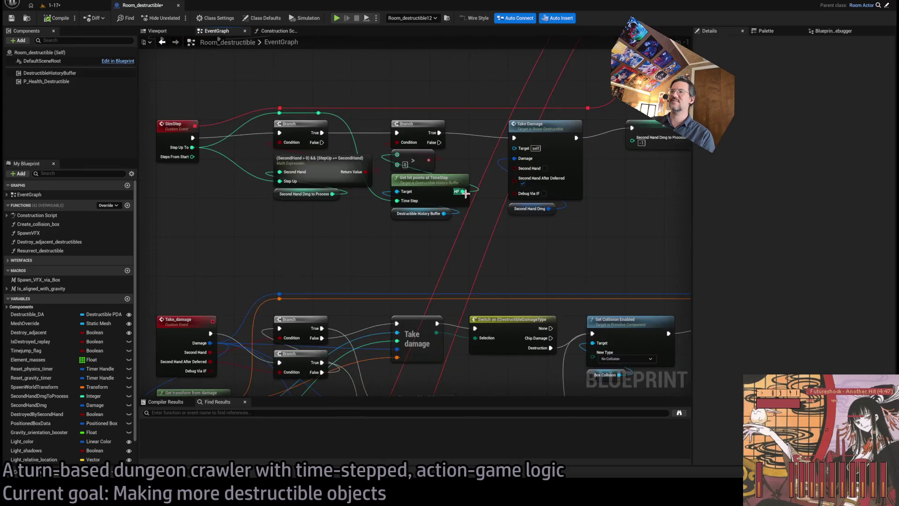
pyautogui.scroll(2, 458, 110)
pyautogui.moveTo(518, 96)
pyautogui.mouseDown()
pyautogui.moveTo(462, 125)
pyautogui.moveTo(368, 120)
pyautogui.moveTo(525, 150)
pyautogui.mouseUp()
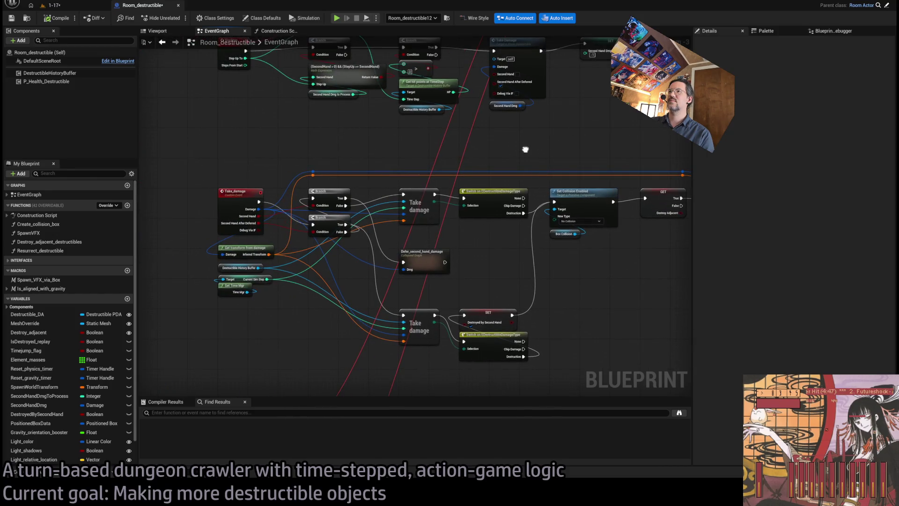
pyautogui.scroll(2, 424, 200)
pyautogui.moveTo(424, 199); pyautogui.dragTo(451, 97)
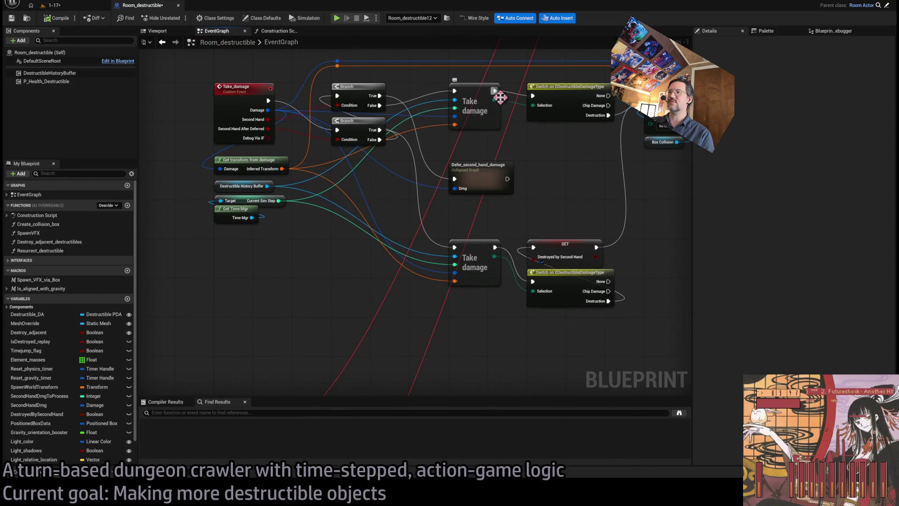
pyautogui.moveTo(547, 153); pyautogui.dragTo(538, 206)
pyautogui.moveTo(449, 206)
pyautogui.mouseDown()
pyautogui.moveTo(412, 220)
pyautogui.moveTo(407, 103)
pyautogui.moveTo(442, 166)
pyautogui.moveTo(452, 62)
pyautogui.mouseUp()
pyautogui.moveTo(436, 225); pyautogui.dragTo(434, 104)
pyautogui.moveTo(469, 200)
pyautogui.mouseDown()
pyautogui.moveTo(472, 169)
pyautogui.moveTo(364, 173)
pyautogui.mouseUp()
pyautogui.scroll(1, 361, 173)
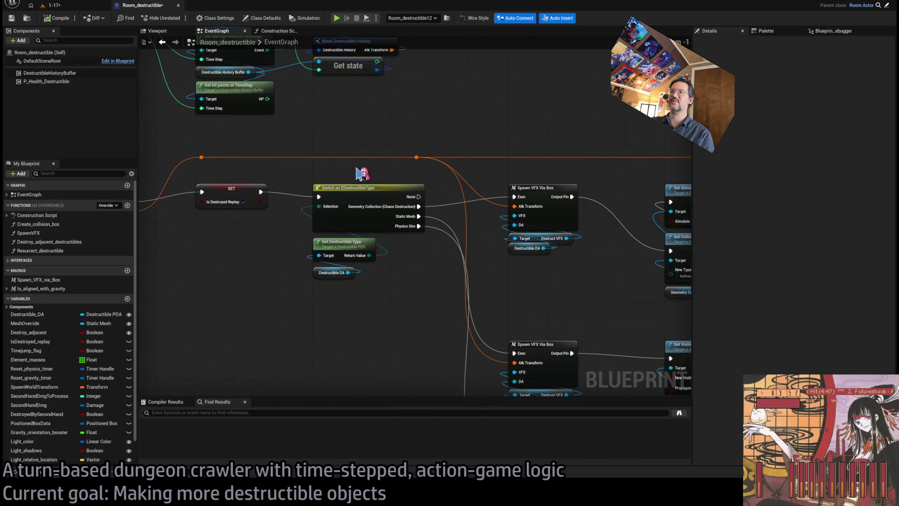
pyautogui.click(243, 201)
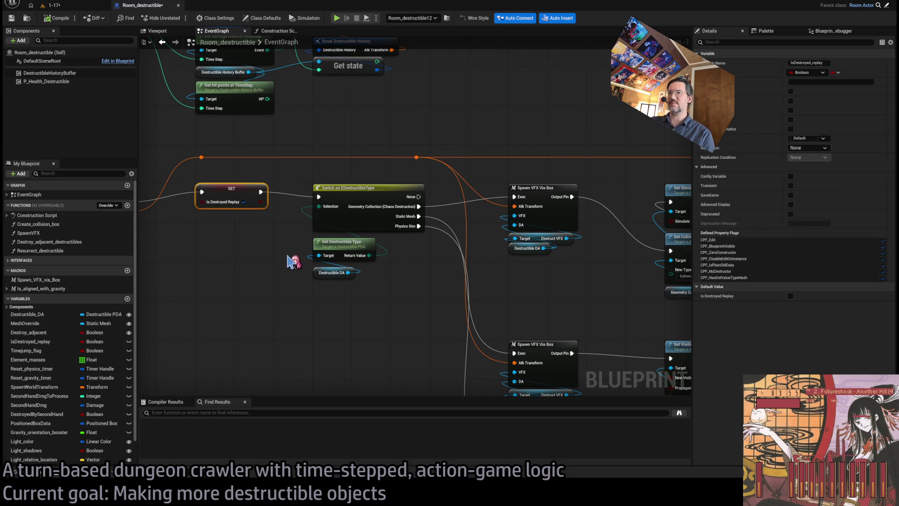
# Step: Wire Destroy_destructible into the SET node and the SET node into Switch on EDestructibleType
pyautogui.moveTo(236, 185); pyautogui.dragTo(386, 200)
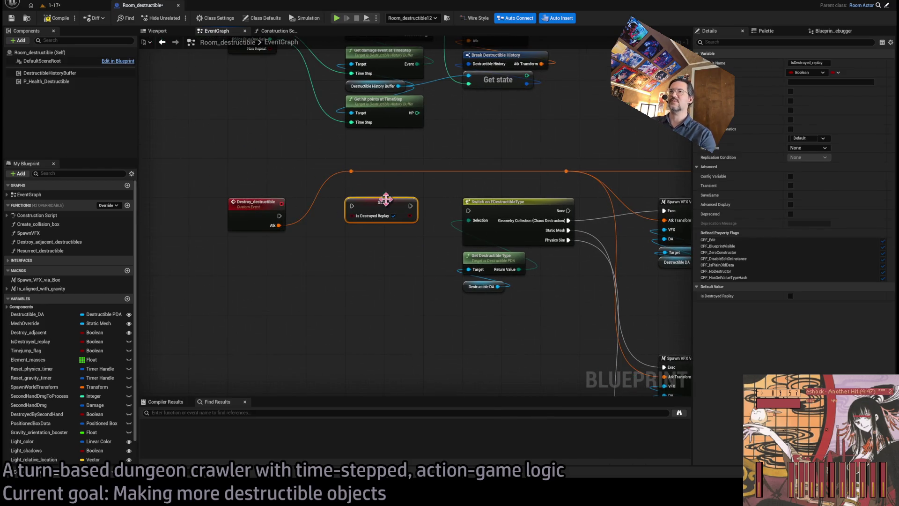
pyautogui.moveTo(279, 215); pyautogui.dragTo(352, 205)
pyautogui.moveTo(410, 205); pyautogui.dragTo(468, 211)
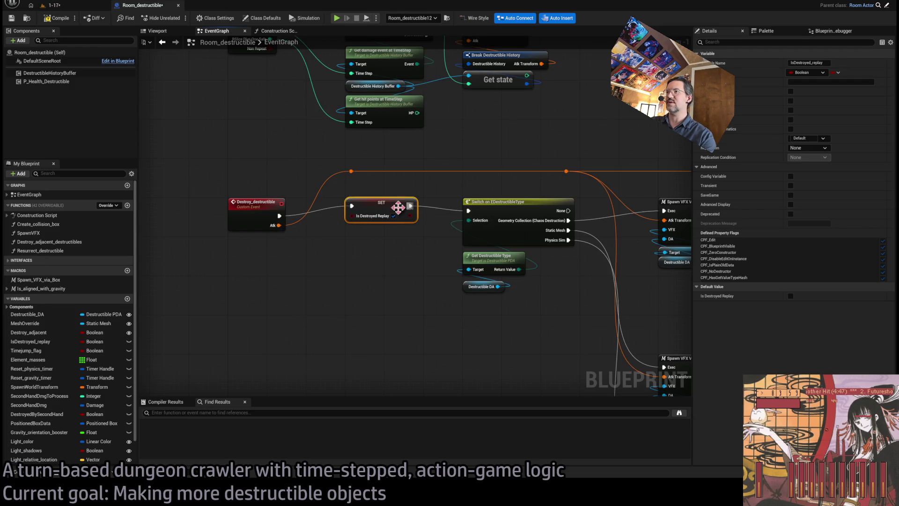
# Step: Play the level, execute the turn to strike the bottle, then stop
pyautogui.click(85, 9)
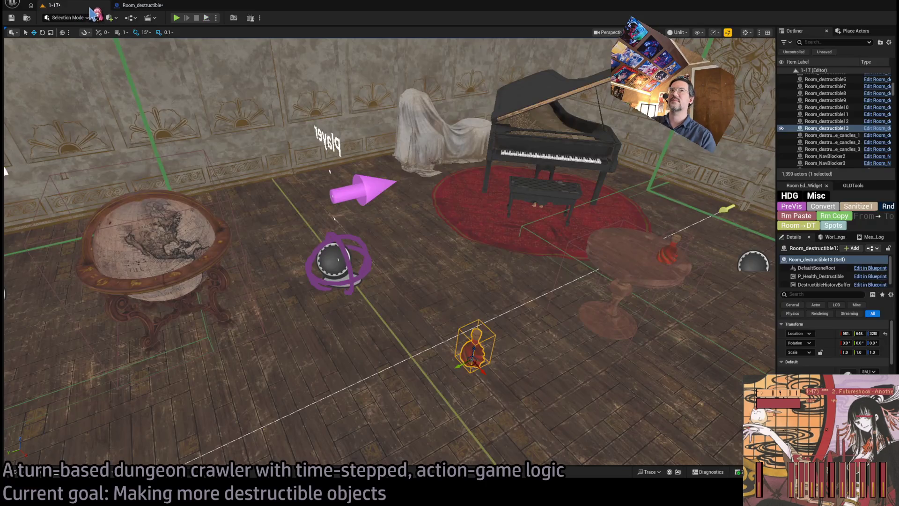
pyautogui.hotkey('alt', 'p')
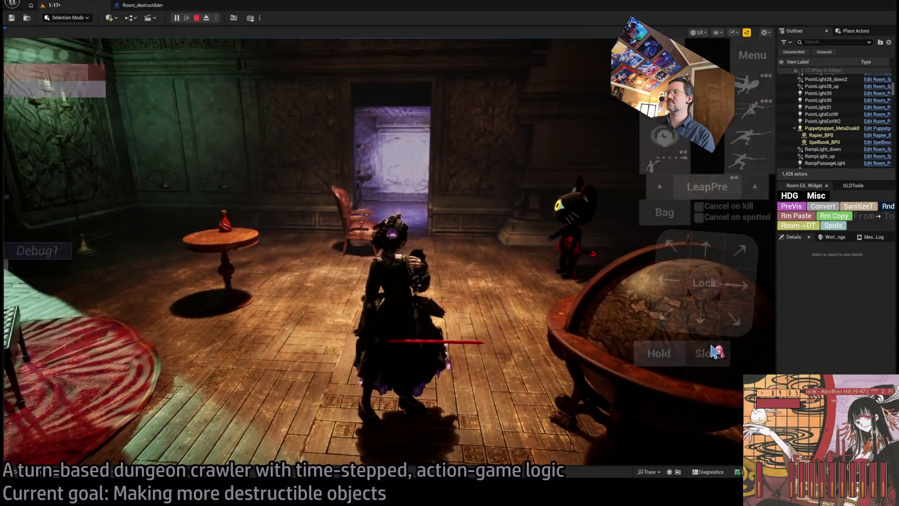
pyautogui.click(60, 354)
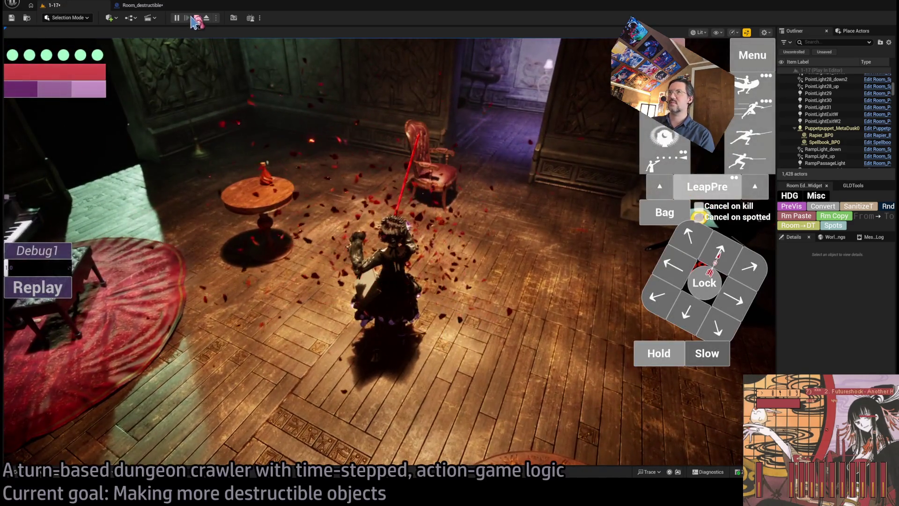
pyautogui.click(197, 18)
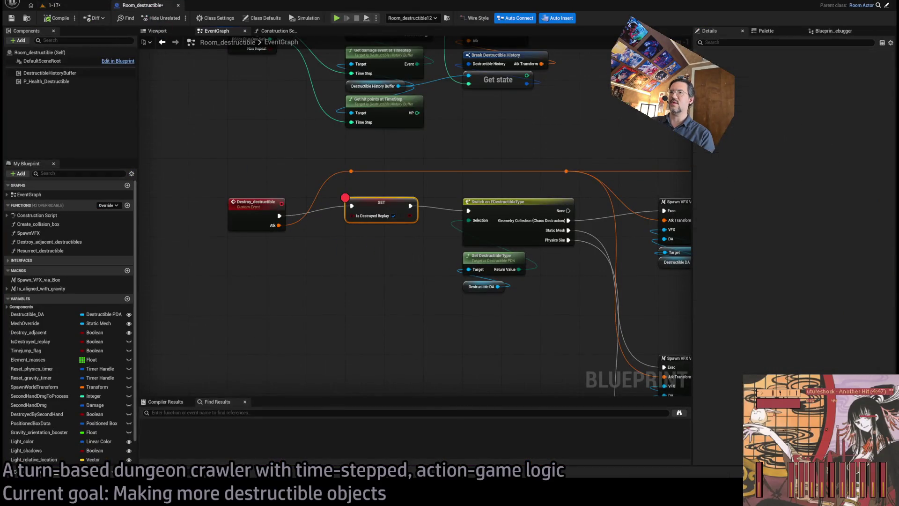
# Step: Put breakpoints on the Destroy_destructible event and the destructible-type switch node
pyautogui.moveTo(359, 249); pyautogui.dragTo(320, 270)
pyautogui.scroll(-2, 290, 229)
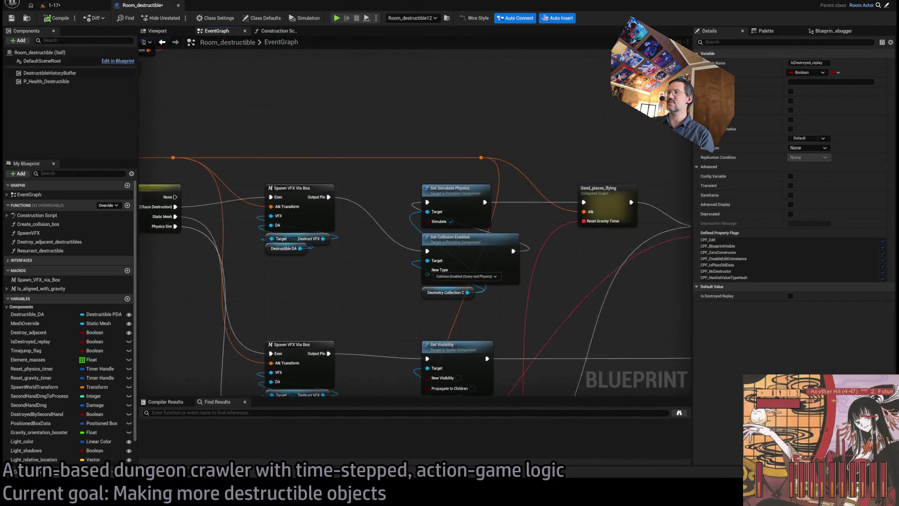
pyautogui.click(304, 143)
pyautogui.moveTo(396, 207)
pyautogui.mouseDown()
pyautogui.moveTo(396, 117)
pyautogui.moveTo(496, 113)
pyautogui.moveTo(374, 223)
pyautogui.mouseUp()
pyautogui.moveTo(373, 185); pyautogui.dragTo(382, 243)
pyautogui.scroll(2, 398, 168)
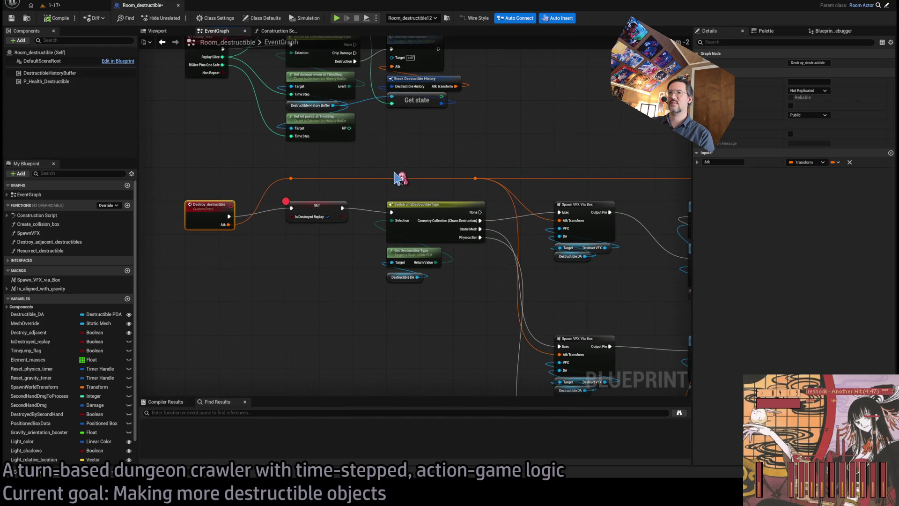
pyautogui.moveTo(476, 241); pyautogui.dragTo(515, 256)
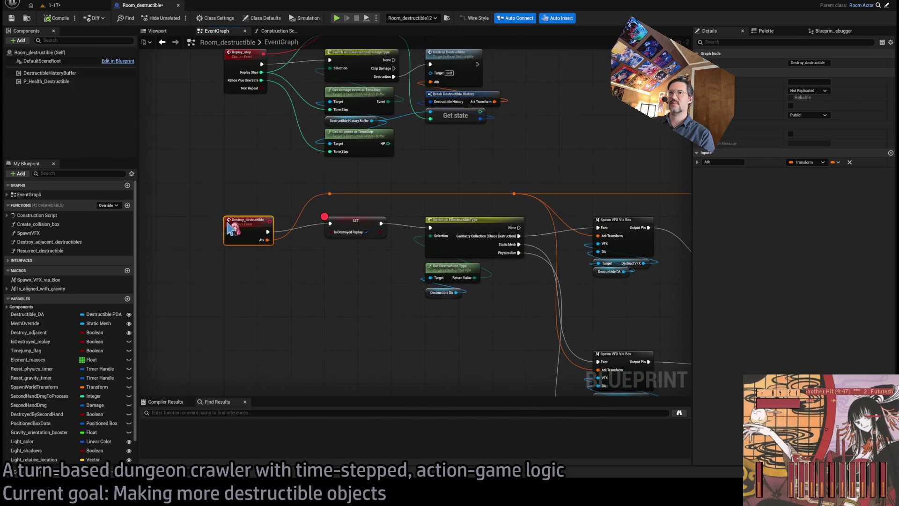
pyautogui.click(484, 219)
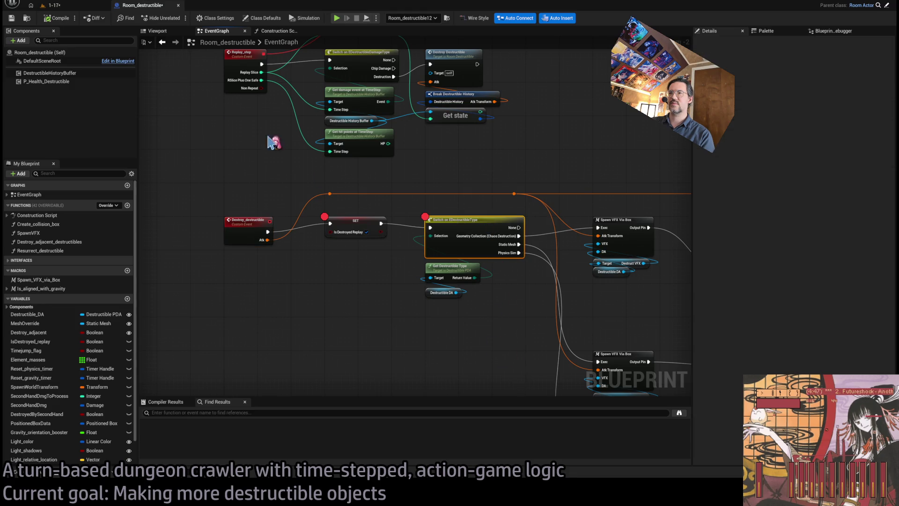
# Step: Play the level, trigger the attack and step through the destruction logic with F10
pyautogui.click(70, 6)
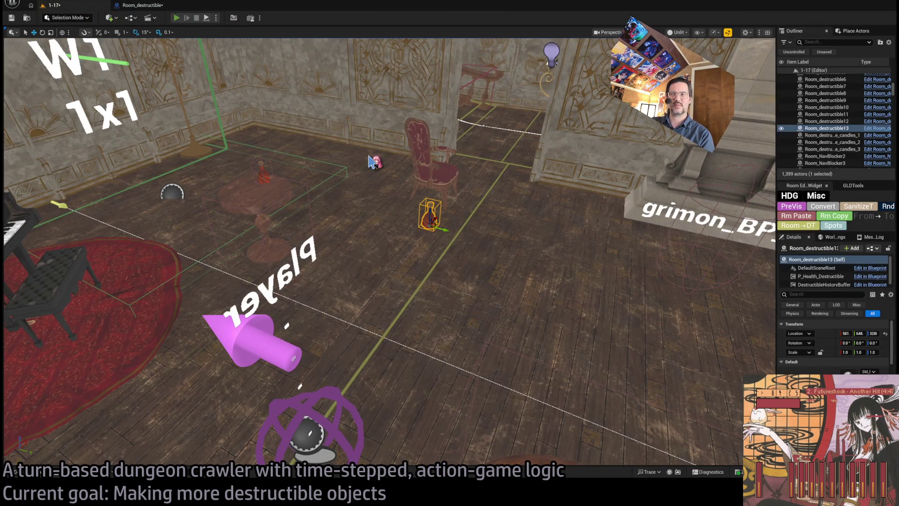
pyautogui.hotkey('alt', 'p')
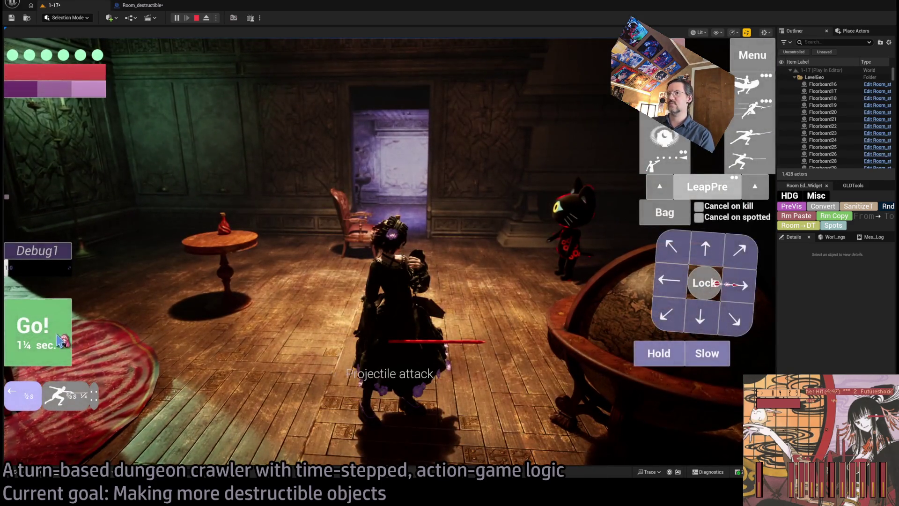
pyautogui.click(60, 341)
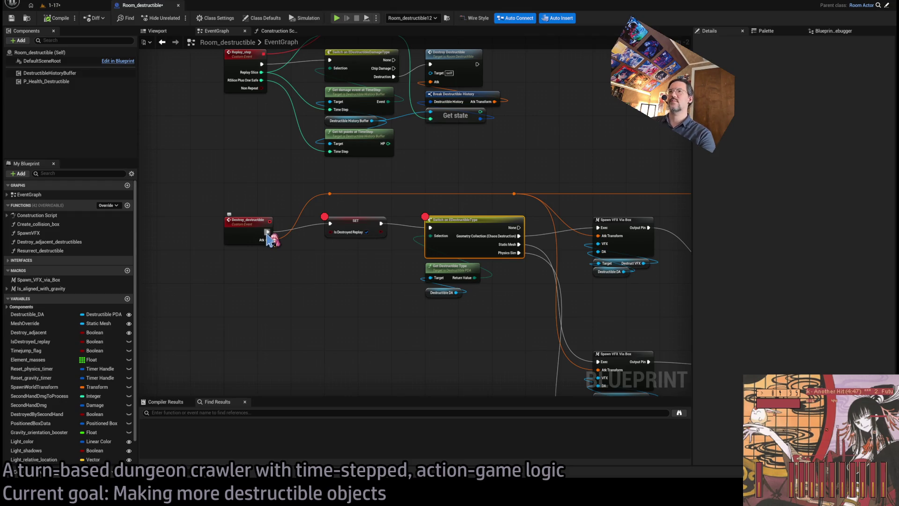
pyautogui.press('F10')
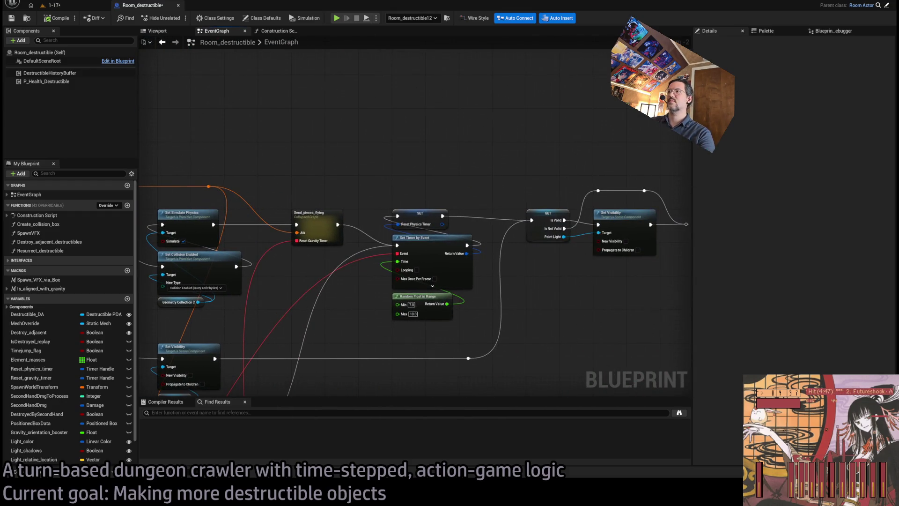
pyautogui.press('F10')
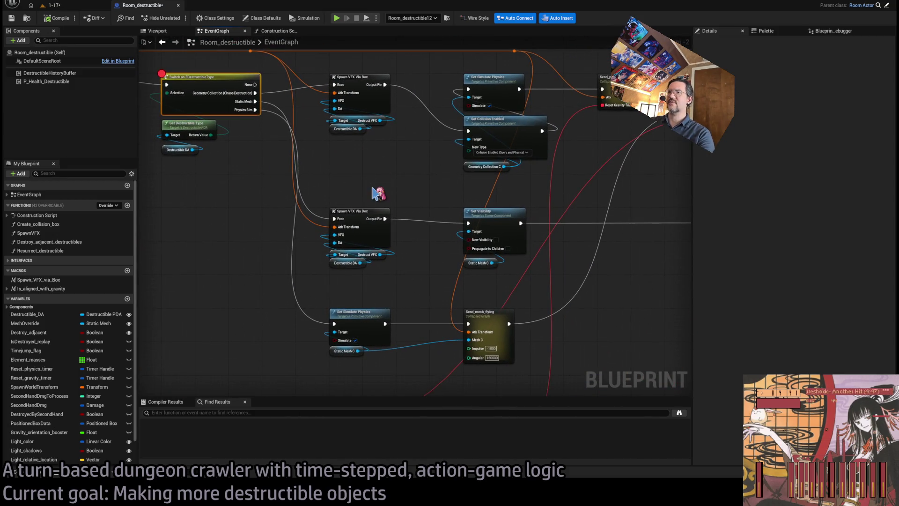
pyautogui.moveTo(212, 99)
pyautogui.mouseDown()
pyautogui.moveTo(406, 213)
pyautogui.moveTo(445, 203)
pyautogui.mouseUp()
pyautogui.click(262, 212)
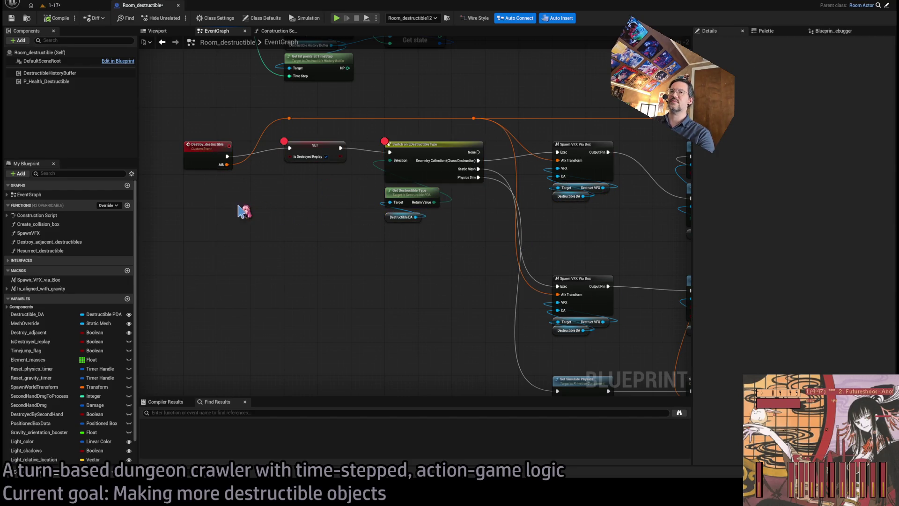
# Step: Play the 1-17 level again, then return to the Room_destructible event graph
pyautogui.click(75, 7)
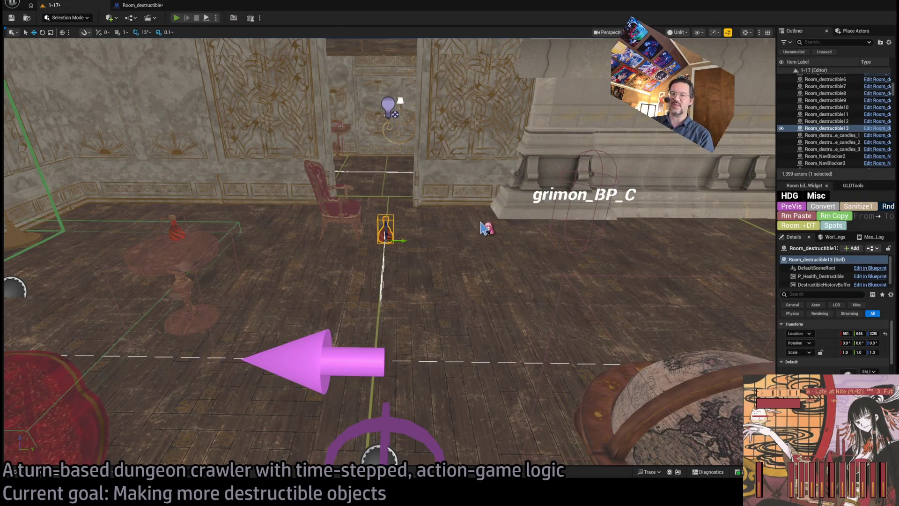
pyautogui.hotkey('alt', 'p')
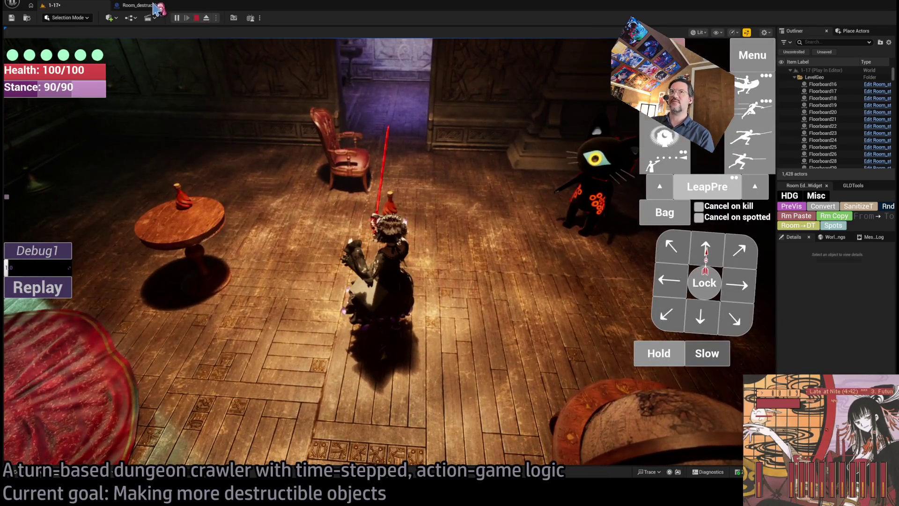
pyautogui.click(155, 6)
pyautogui.scroll(3, 327, 206)
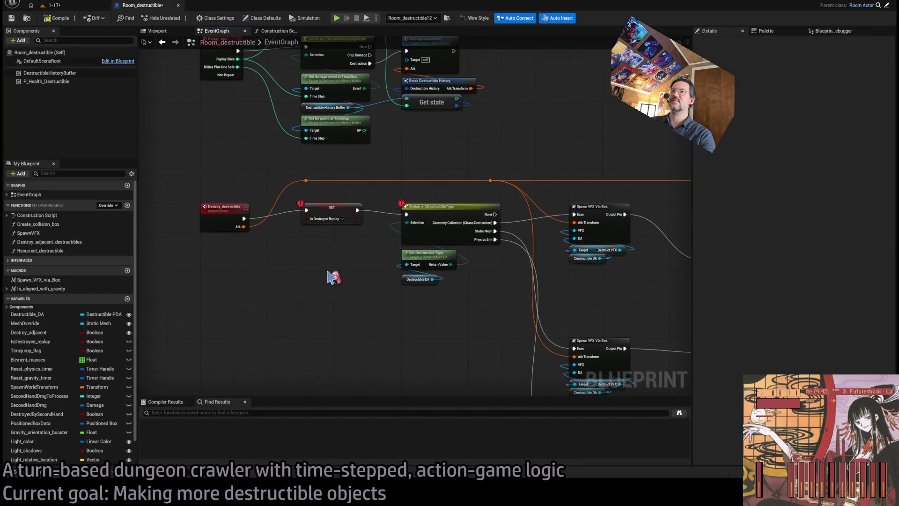
# Step: Add breakpoints on the SET, Switch, Set Simulate Physics and Spawn VFX Via Box nodes
pyautogui.click(342, 210)
pyautogui.click(437, 206)
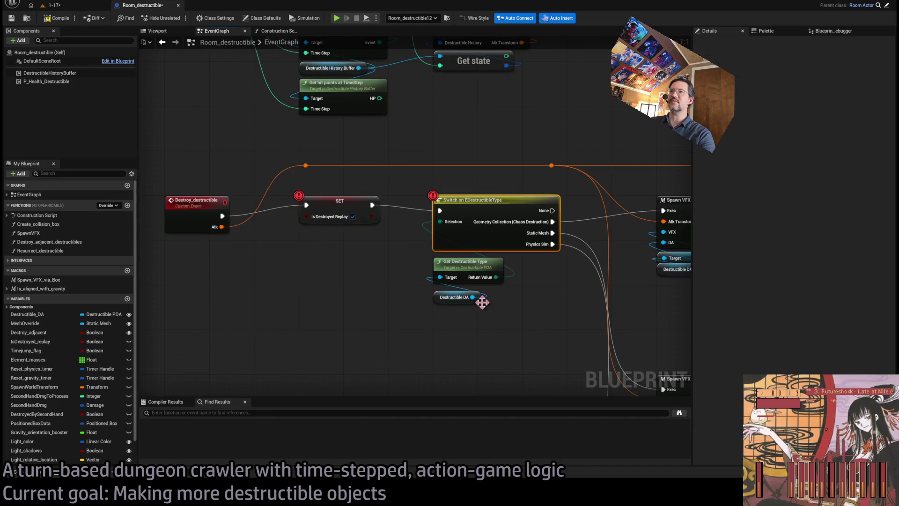
pyautogui.moveTo(220, 157)
pyautogui.mouseDown()
pyautogui.moveTo(582, 389)
pyautogui.moveTo(526, 287)
pyautogui.moveTo(528, 343)
pyautogui.mouseUp()
pyautogui.scroll(-2, 528, 343)
pyautogui.click(421, 337)
pyautogui.click(419, 241)
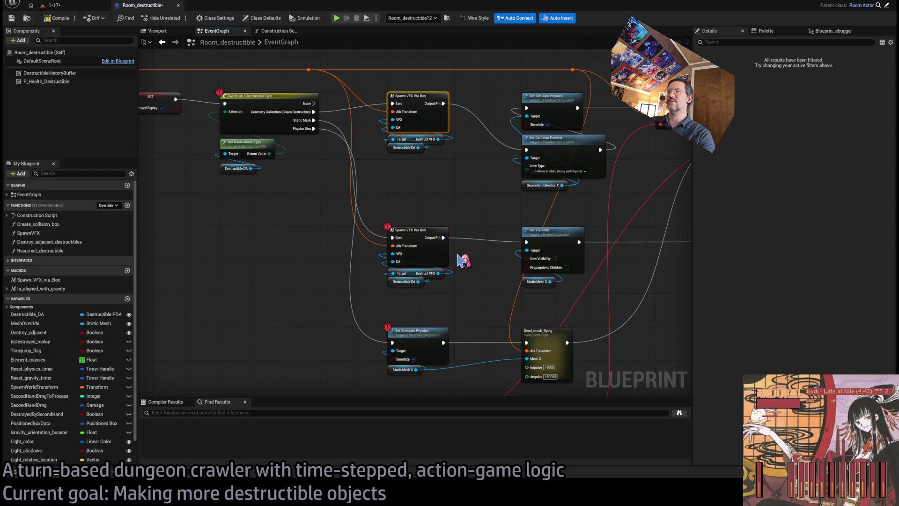
pyautogui.scroll(2, 290, 135)
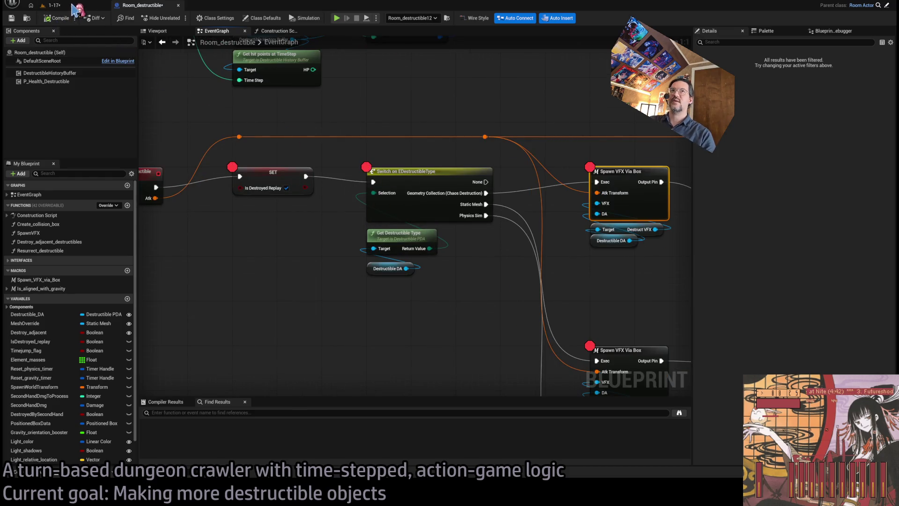
# Step: Play the attack turn to hit the breakpoints and mark Set Simulate Physics, Set Timer by Event and Reset Physics Timer
pyautogui.click(75, 6)
pyautogui.hotkey('alt', 'p')
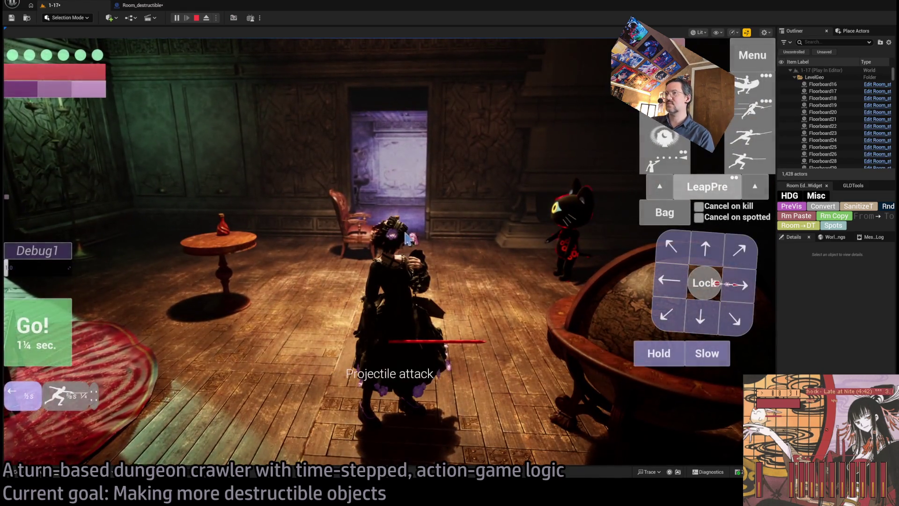
pyautogui.click(405, 239)
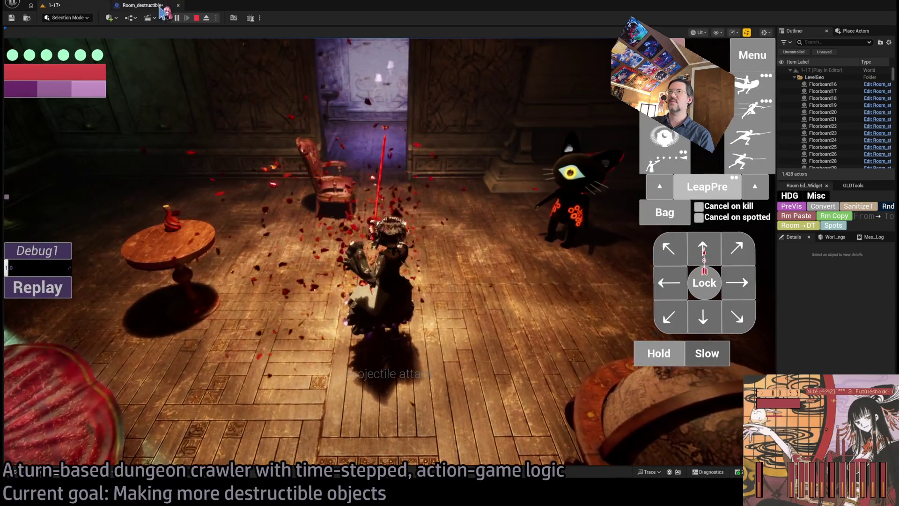
pyautogui.scroll(-3, 360, 197)
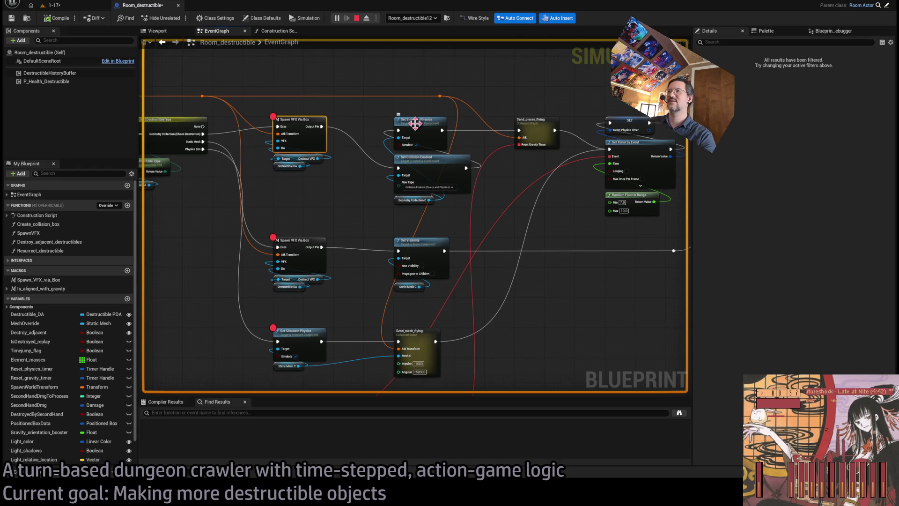
pyautogui.click(419, 130)
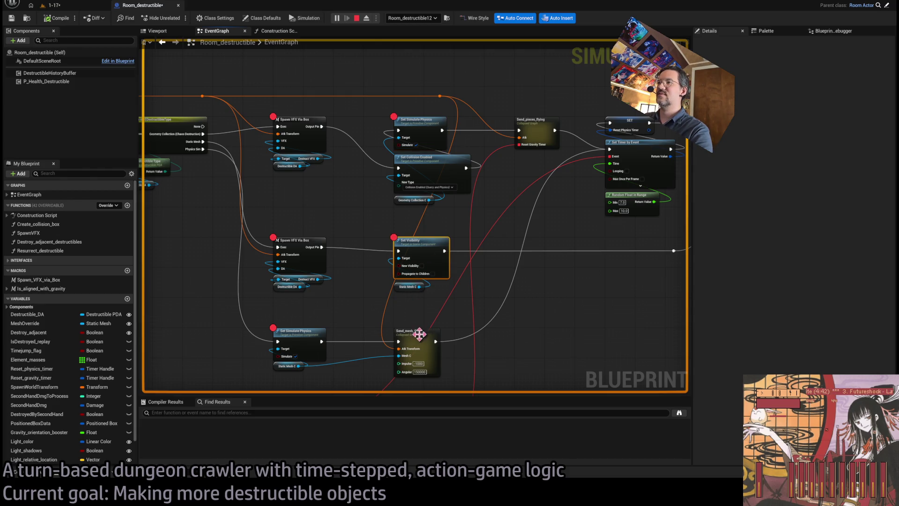
pyautogui.click(638, 149)
pyautogui.click(623, 123)
pyautogui.moveTo(338, 86); pyautogui.dragTo(440, 102)
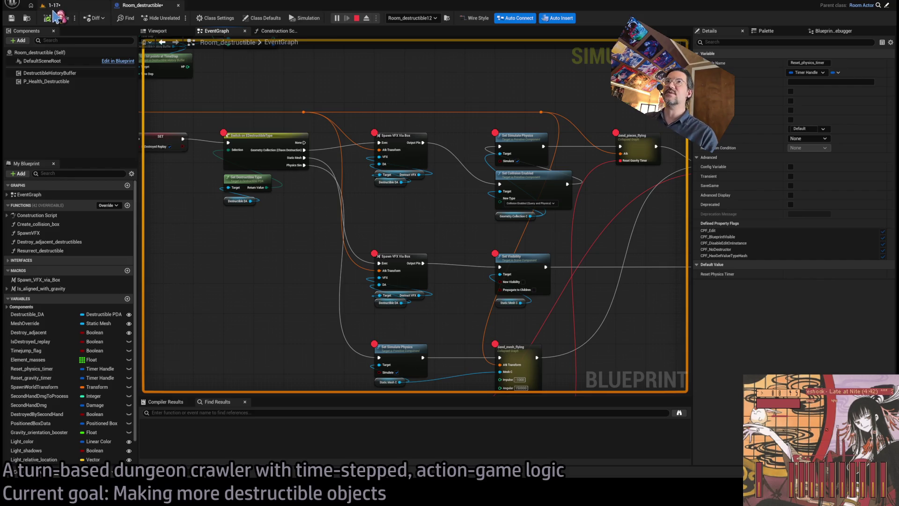
# Step: Restart play, run the attack turn again, stop, and select the Is Destroyed Replay SET node
pyautogui.click(78, 7)
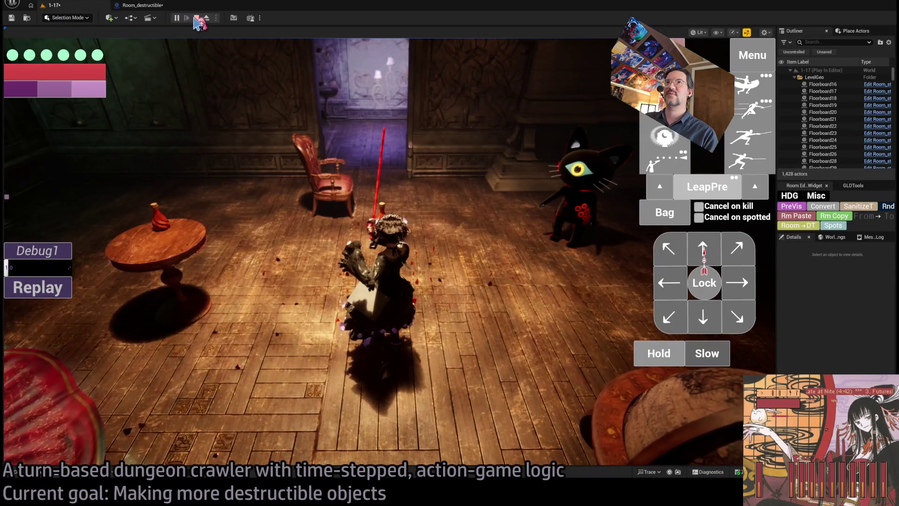
pyautogui.click(196, 18)
pyautogui.hotkey('alt', 'p')
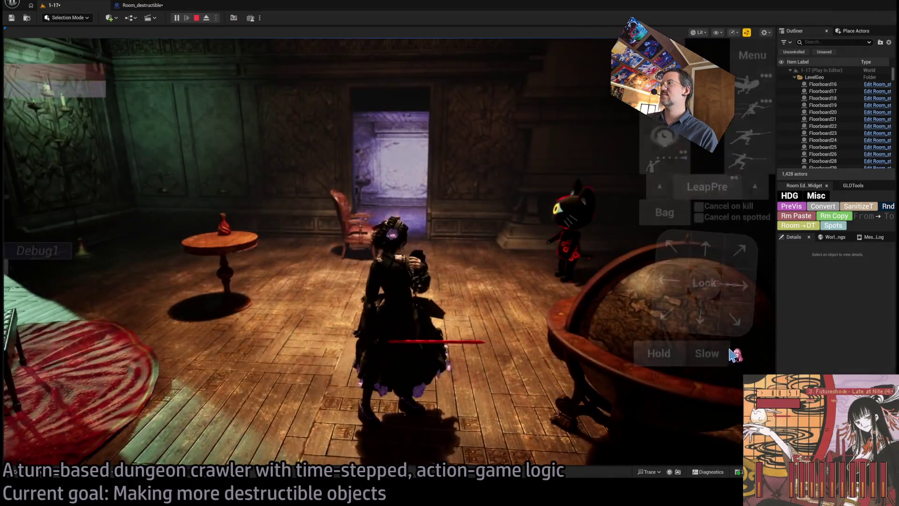
pyautogui.click(70, 325)
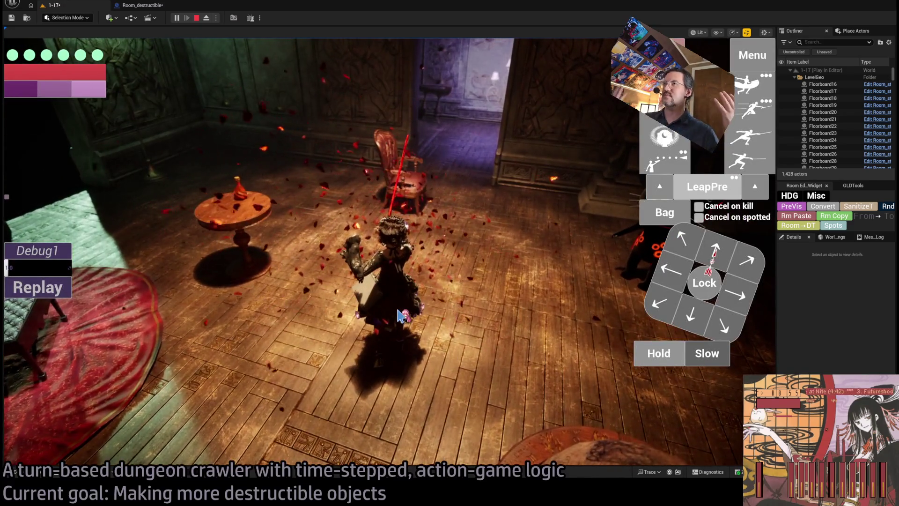
pyautogui.click(197, 18)
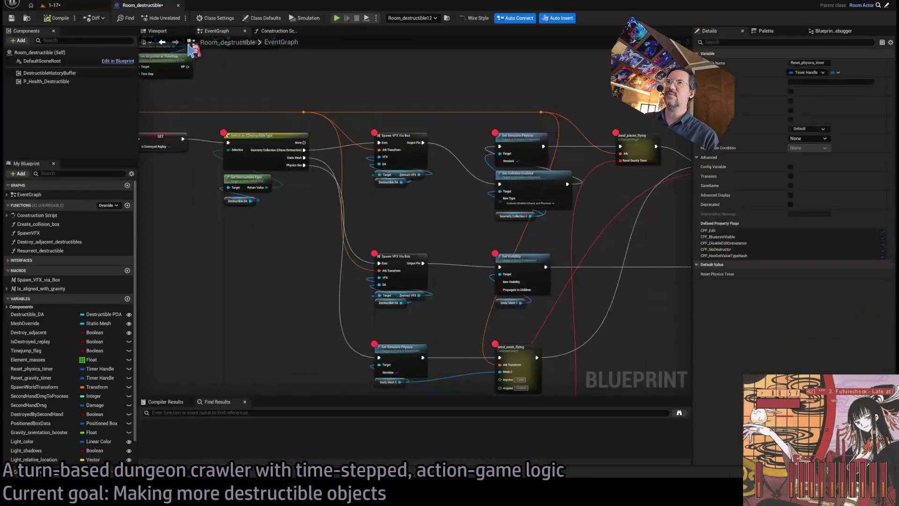
pyautogui.click(244, 154)
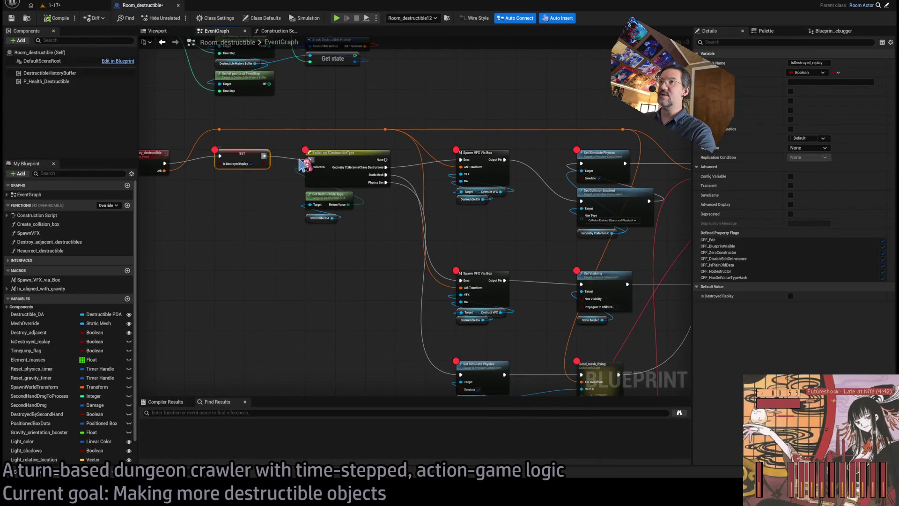
# Step: Inspect the Switch on EDestructibleType, Set Timer, Reset_physics and lower Spawn VFX Via Box nodes
pyautogui.click(350, 162)
pyautogui.click(483, 177)
pyautogui.click(603, 165)
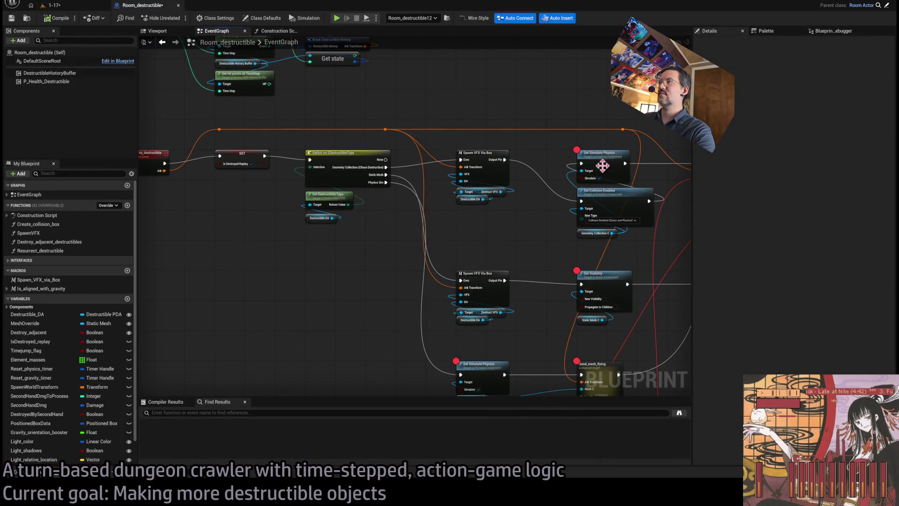
pyautogui.moveTo(562, 323); pyautogui.dragTo(343, 294)
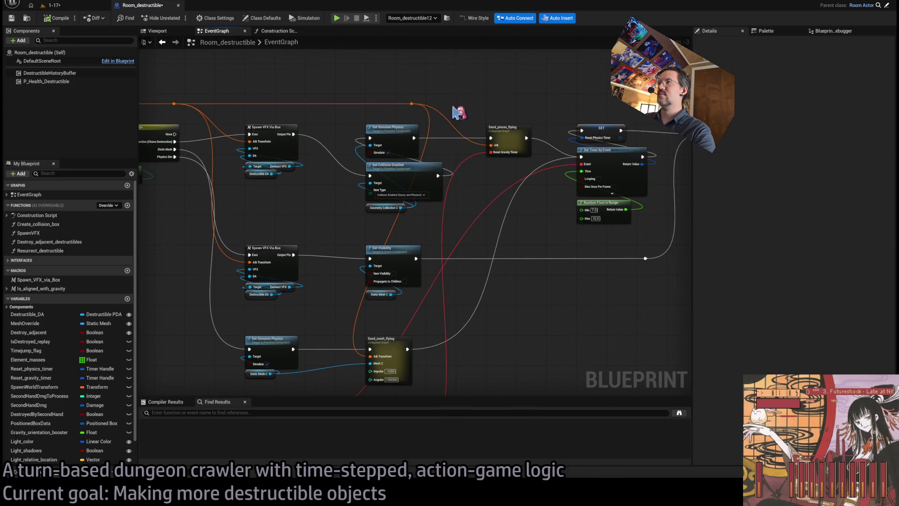
pyautogui.scroll(-2, 337, 202)
pyautogui.moveTo(408, 204); pyautogui.dragTo(693, 246)
pyautogui.scroll(4, 330, 332)
pyautogui.scroll(-3, 331, 333)
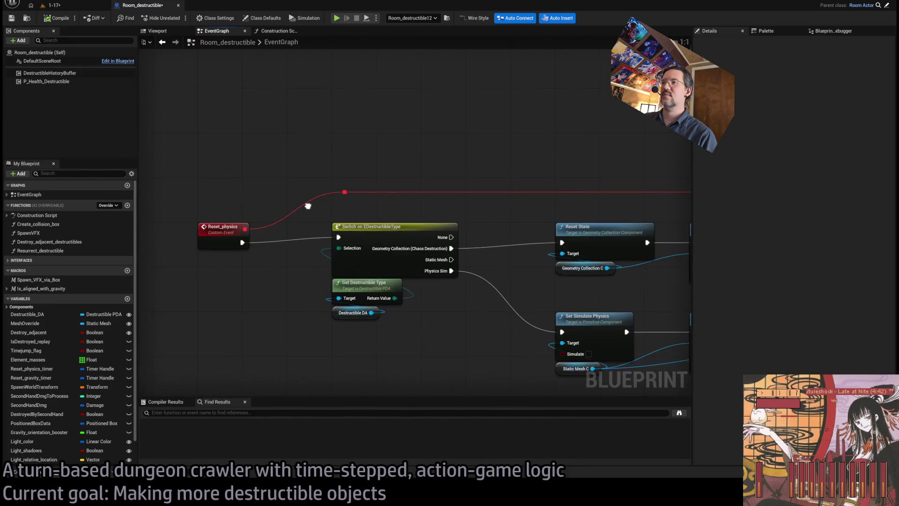
pyautogui.moveTo(386, 307)
pyautogui.mouseDown()
pyautogui.moveTo(492, 316)
pyautogui.moveTo(460, 220)
pyautogui.moveTo(524, 265)
pyautogui.mouseUp()
pyautogui.moveTo(369, 161); pyautogui.dragTo(280, 110)
pyautogui.scroll(1, 305, 125)
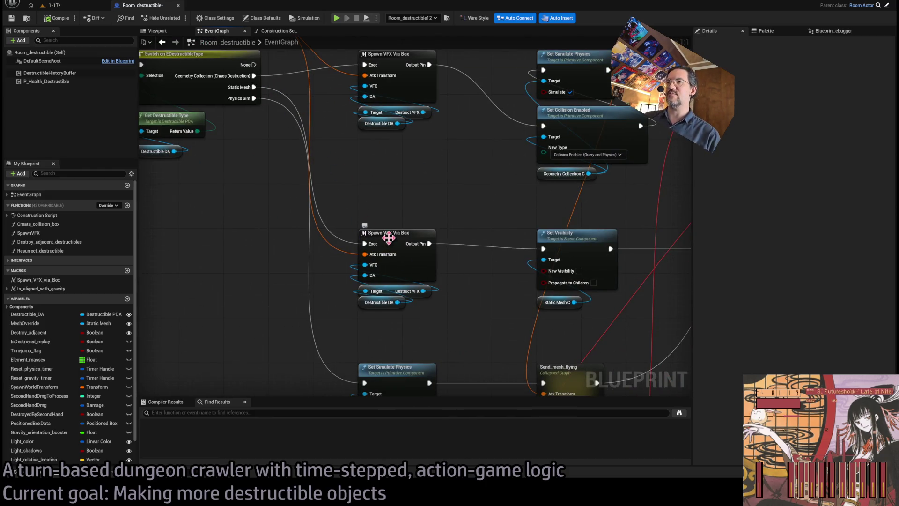
# Step: Attach a temporary Print String to the Static Mesh output and play-test the 1-17 level
pyautogui.moveTo(361, 197); pyautogui.dragTo(421, 244)
pyautogui.moveTo(313, 134)
pyautogui.mouseDown()
pyautogui.moveTo(322, 294)
pyautogui.moveTo(337, 278)
pyautogui.mouseUp()
pyautogui.click(70, 7)
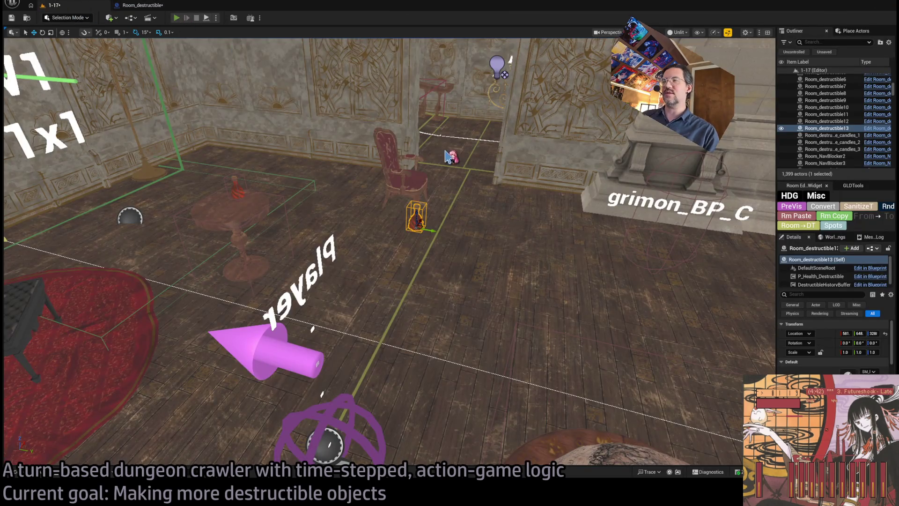
pyautogui.hotkey('alt', 'p')
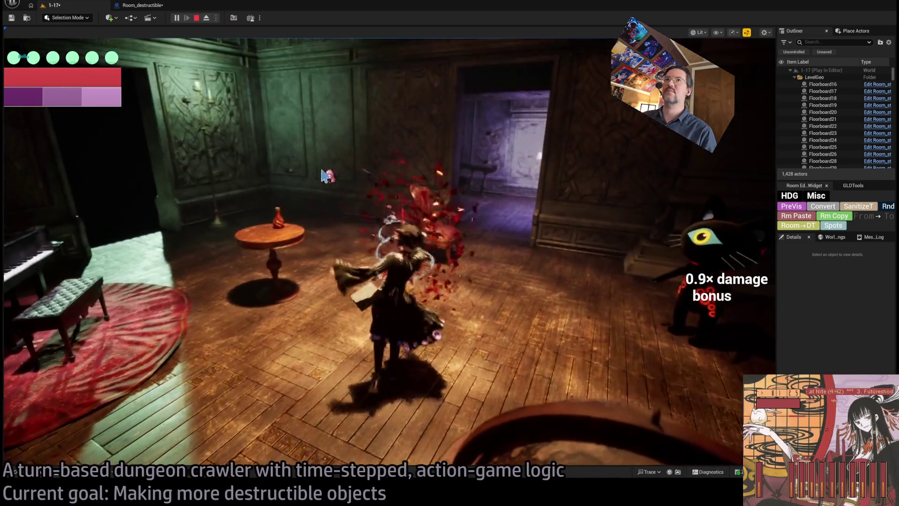
# Step: Delete the temporary Print String and open the Spawn_VFX_via_Box macro graph
pyautogui.click(143, 5)
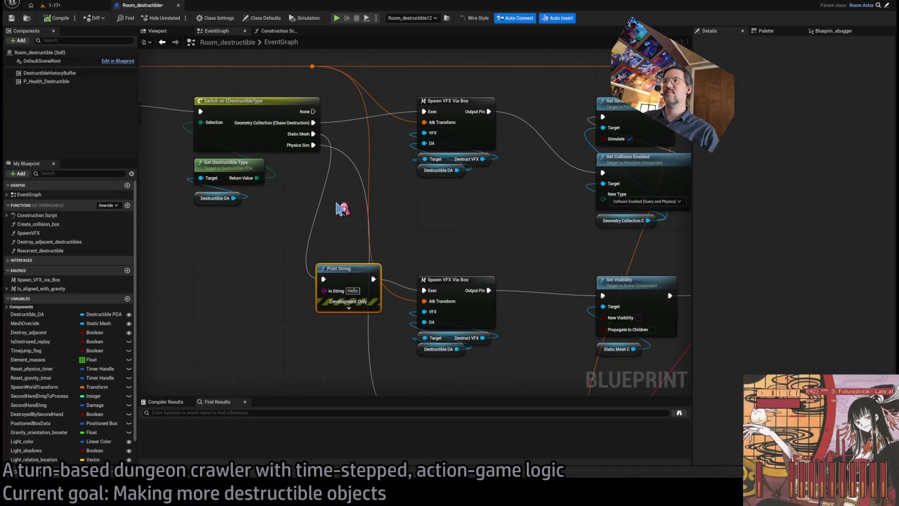
pyautogui.hotkey('shift', 'Delete')
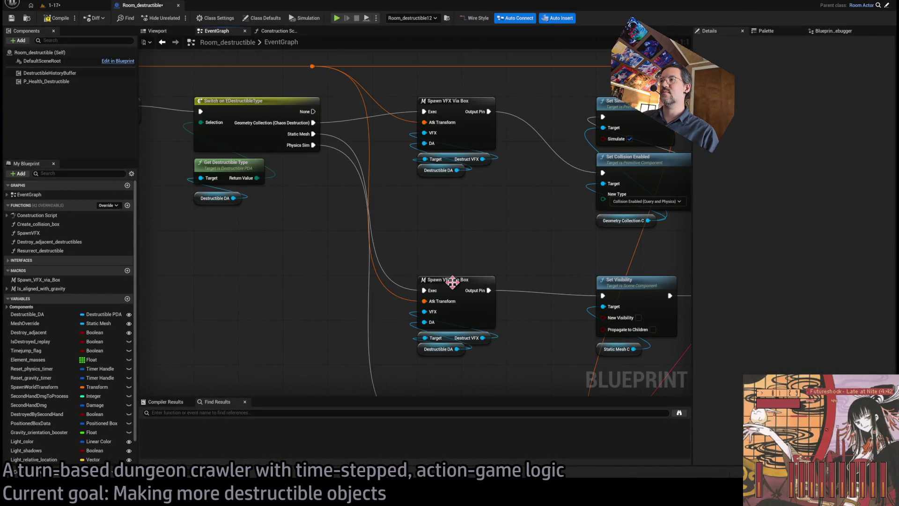
pyautogui.doubleClick(432, 231)
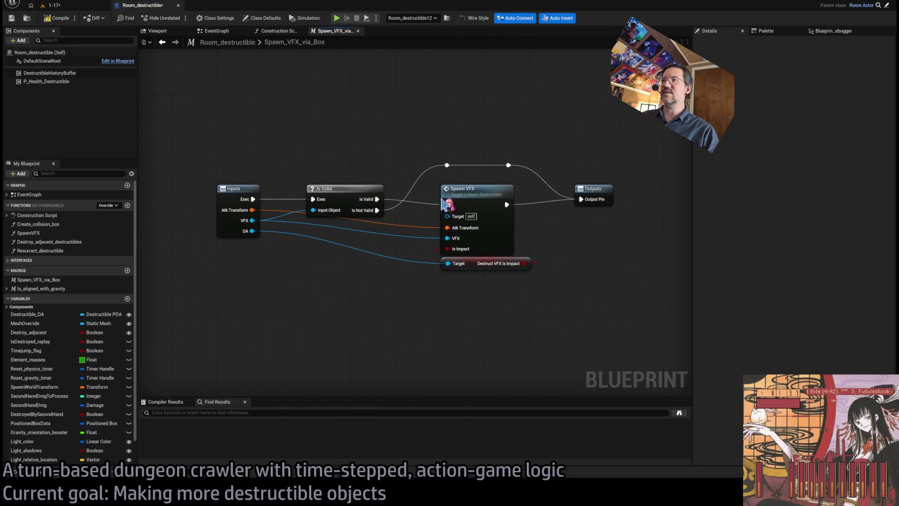
# Step: Open the SpawnVFX function, then play-test the 1-17 level through an attack turn
pyautogui.doubleClick(437, 199)
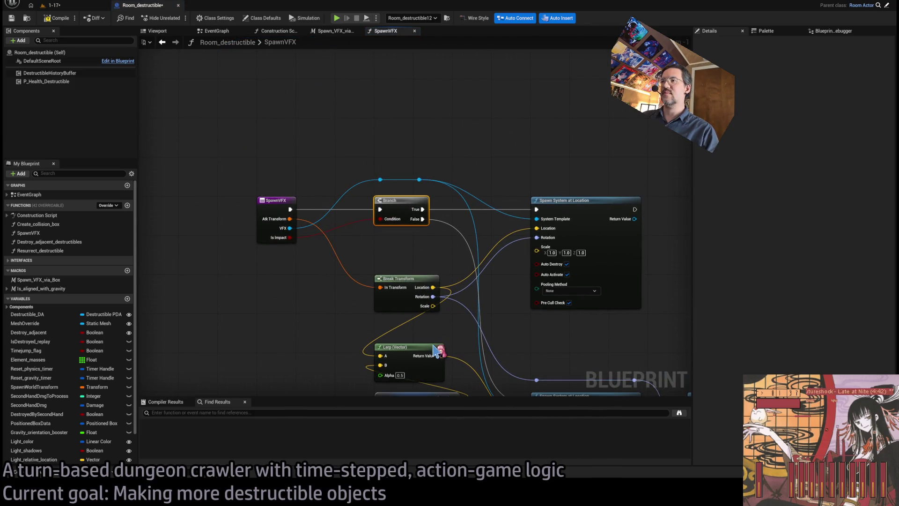
pyautogui.click(58, 6)
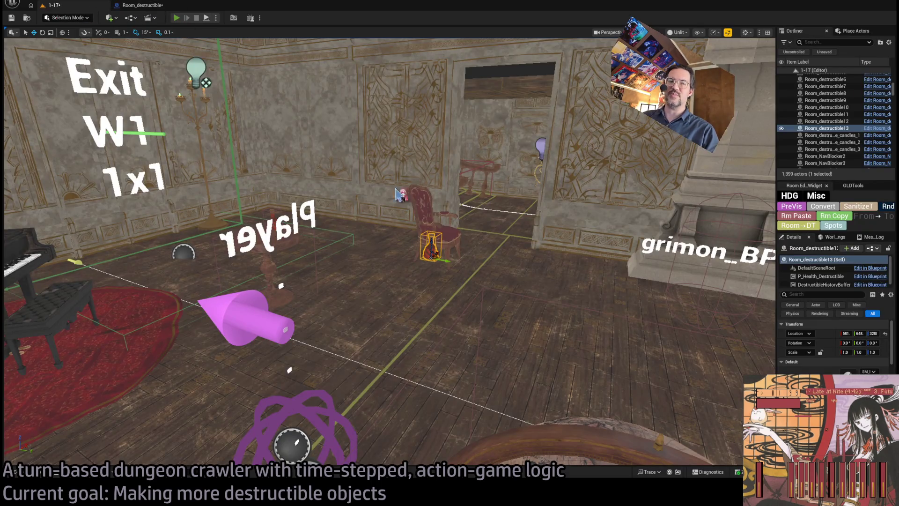
pyautogui.hotkey('alt', 'p')
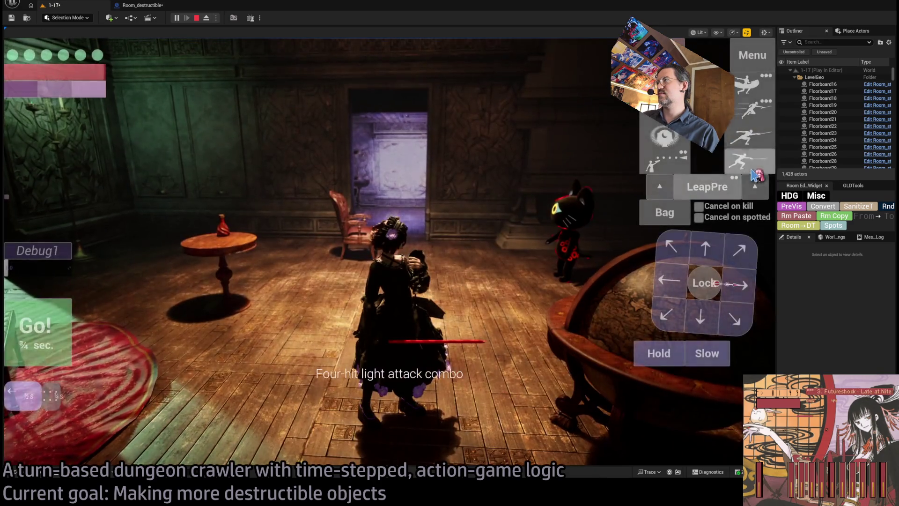
pyautogui.click(60, 349)
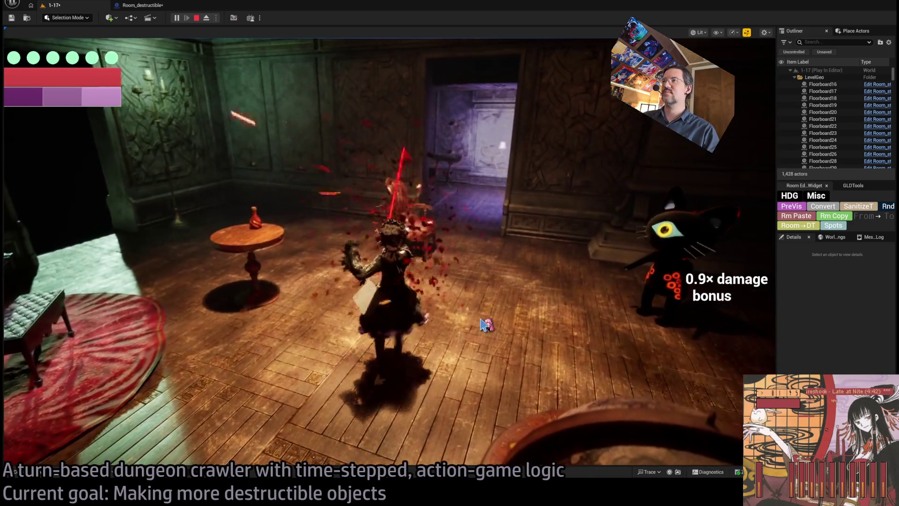
pyautogui.click(154, 6)
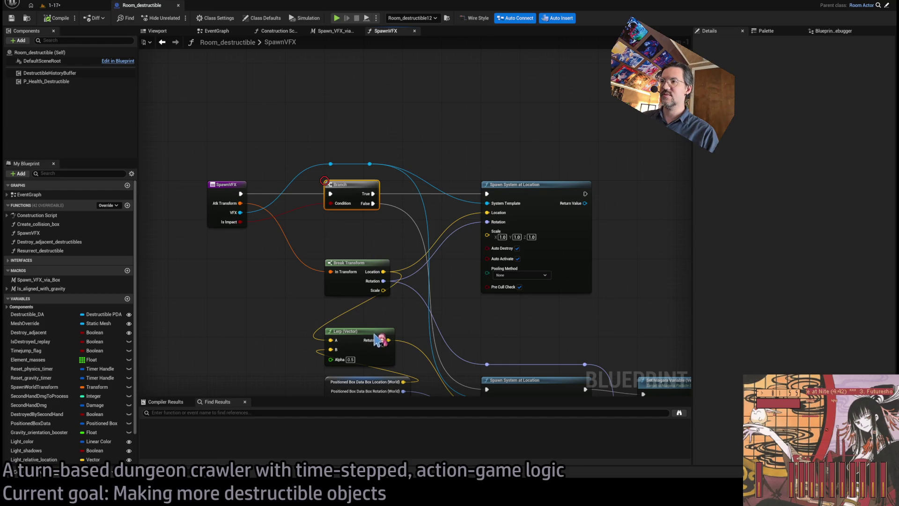
# Step: Back in the SpawnVFX graph, select the Positioned Box Data variable to view its properties
pyautogui.scroll(1, 375, 122)
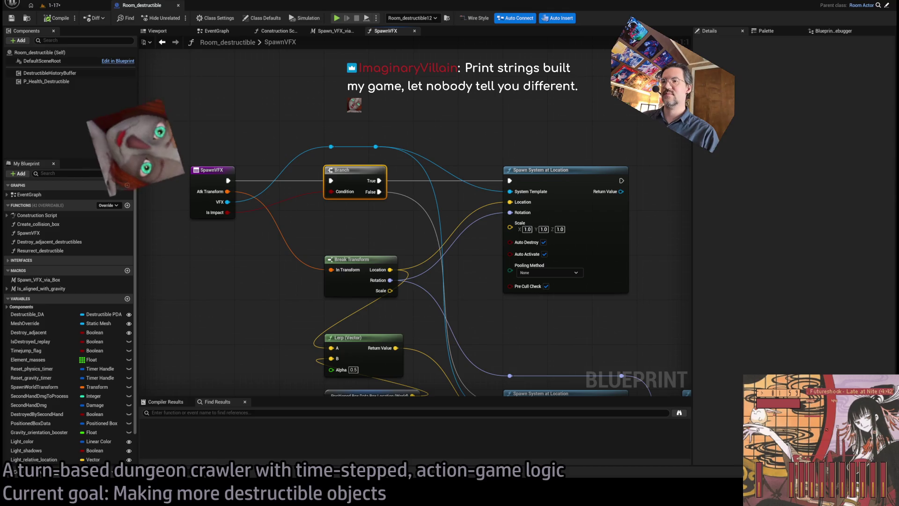
pyautogui.moveTo(232, 183)
pyautogui.mouseDown()
pyautogui.moveTo(265, 219)
pyautogui.moveTo(217, 188)
pyautogui.moveTo(207, 160)
pyautogui.moveTo(222, 181)
pyautogui.moveTo(217, 196)
pyautogui.mouseUp()
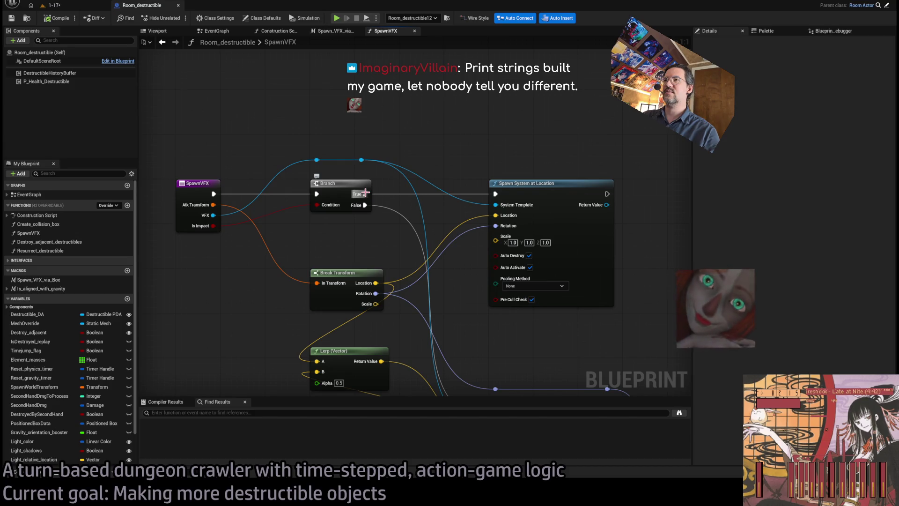
pyautogui.click(99, 8)
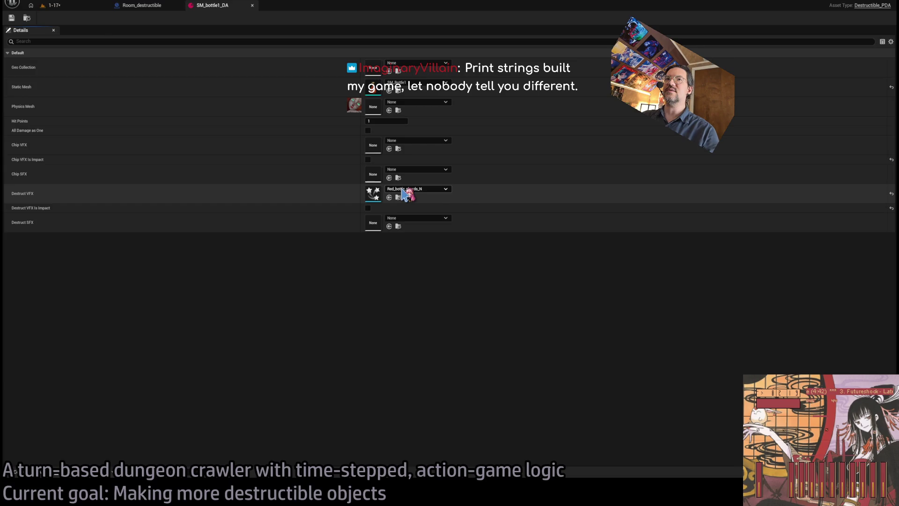
pyautogui.click(140, 7)
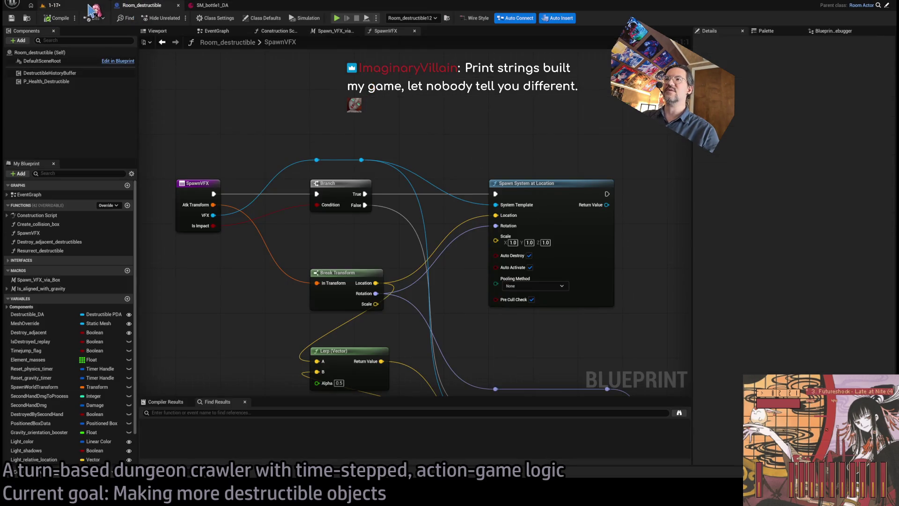
pyautogui.scroll(-2, 246, 165)
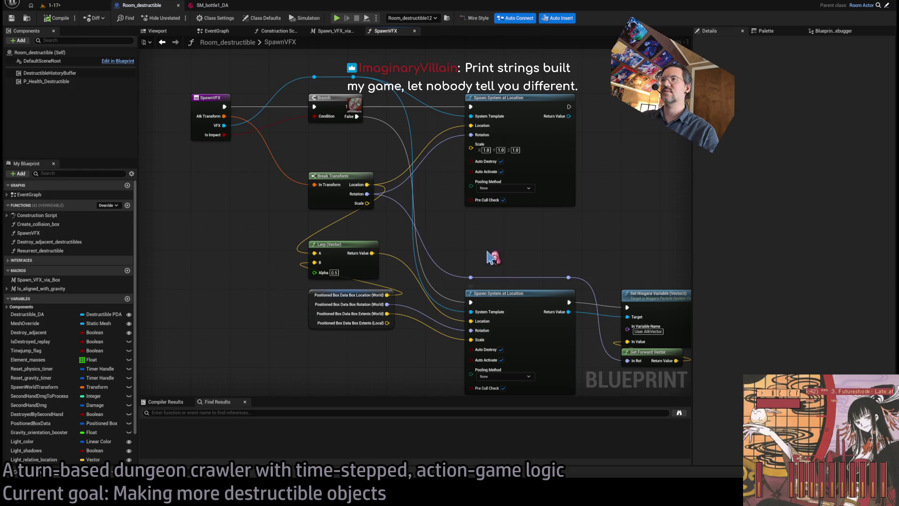
pyautogui.moveTo(492, 251); pyautogui.dragTo(460, 240)
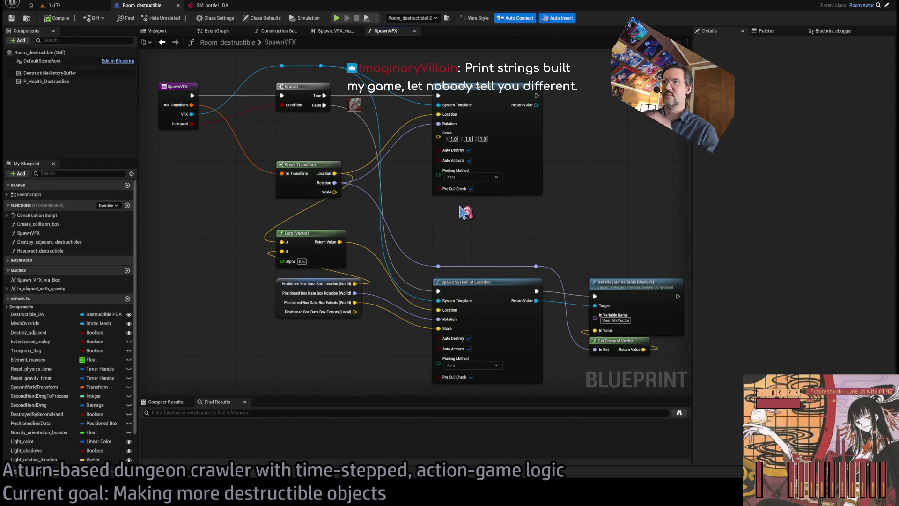
pyautogui.moveTo(317, 337); pyautogui.dragTo(328, 342)
pyautogui.click(355, 351)
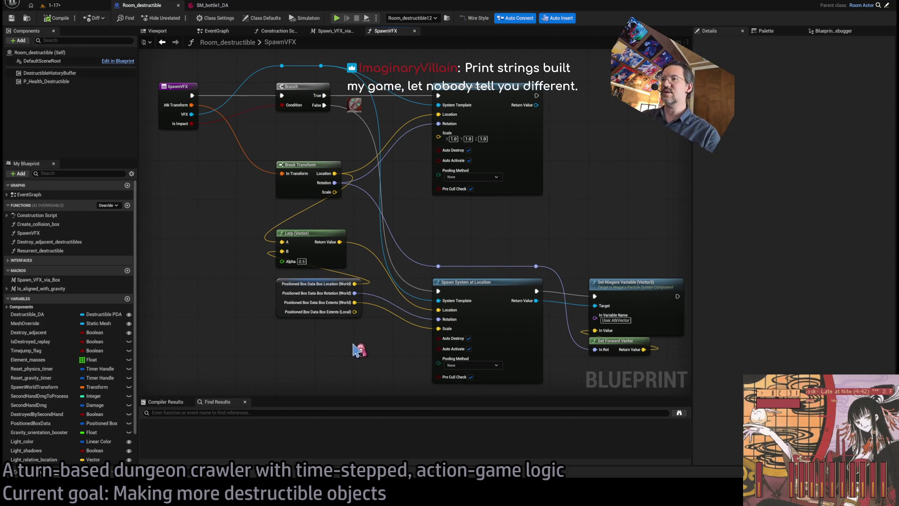
pyautogui.moveTo(276, 281); pyautogui.dragTo(270, 326)
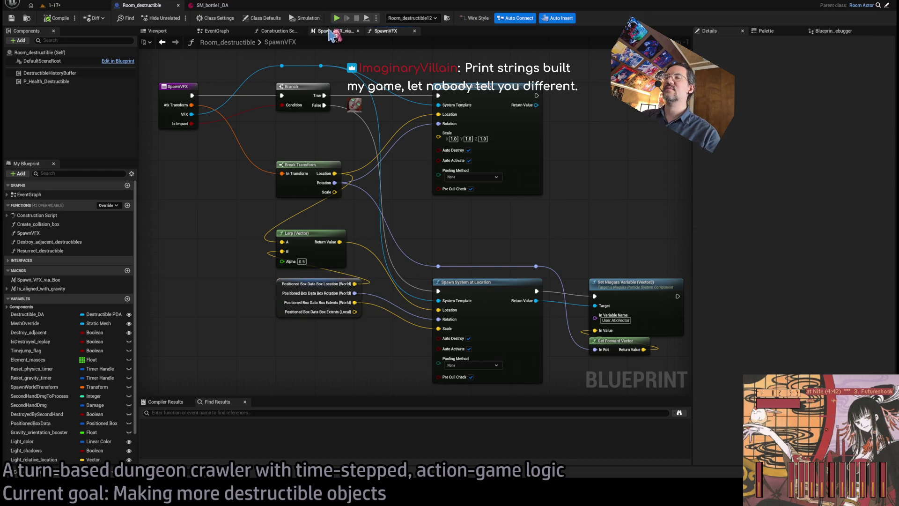
pyautogui.click(287, 307)
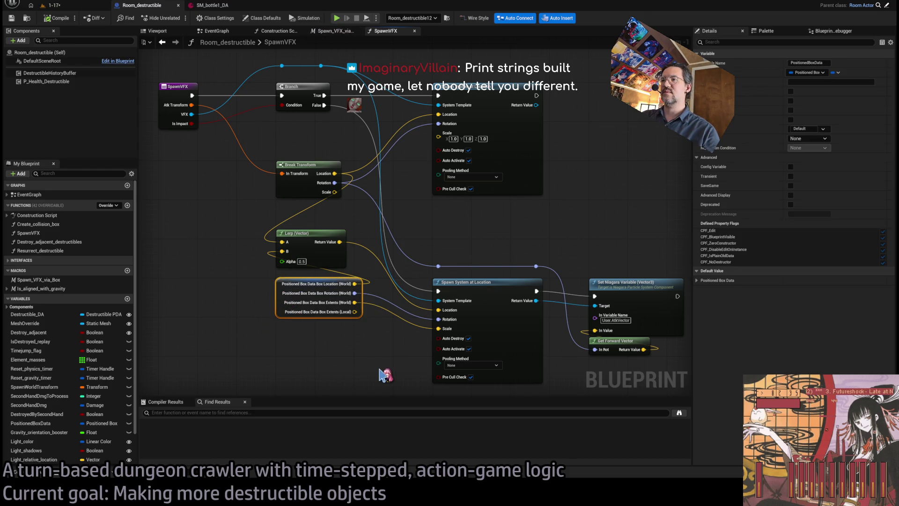
# Step: Find all references to PositionedBoxData and jump to its SET inside Create_collision_box
pyautogui.hotkey('alt', 'shift', 'f')
pyautogui.doubleClick(181, 438)
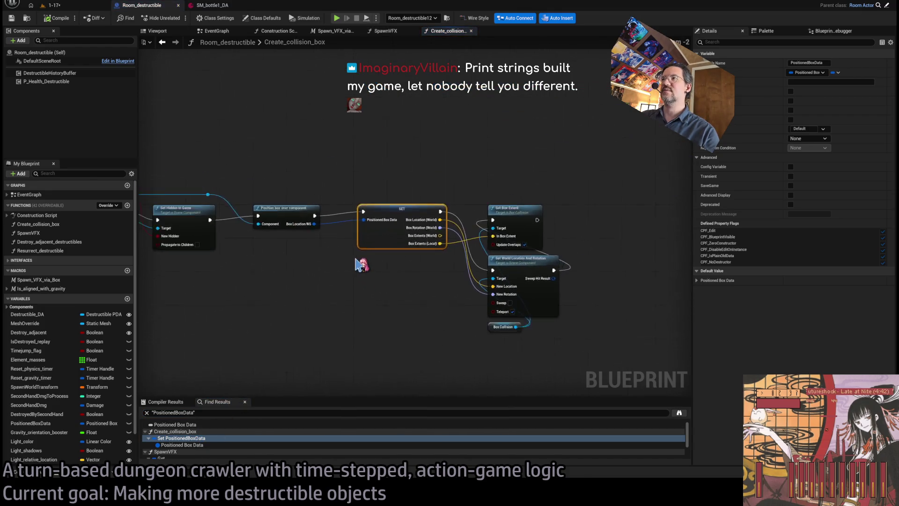
pyautogui.moveTo(362, 265); pyautogui.dragTo(660, 279)
pyautogui.scroll(-1, 660, 279)
pyautogui.scroll(2, 246, 234)
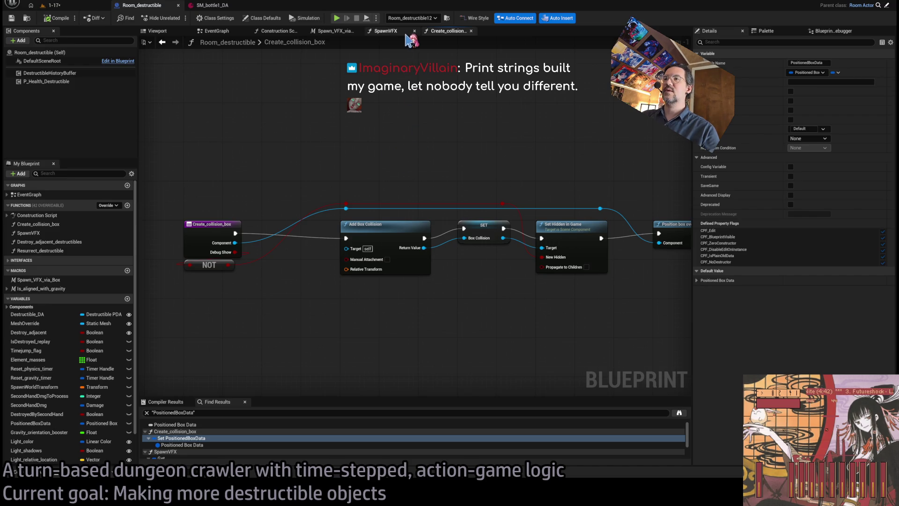
pyautogui.moveTo(514, 136)
pyautogui.mouseDown()
pyautogui.moveTo(276, 127)
pyautogui.moveTo(281, 164)
pyautogui.mouseUp()
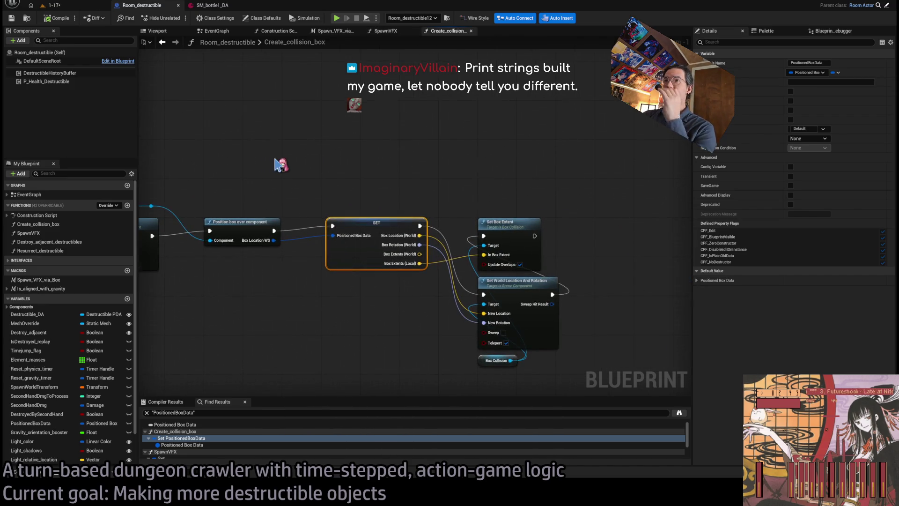
# Step: Examine the Position box and SET nodes, then show the Construction Script graph
pyautogui.moveTo(244, 201); pyautogui.dragTo(378, 186)
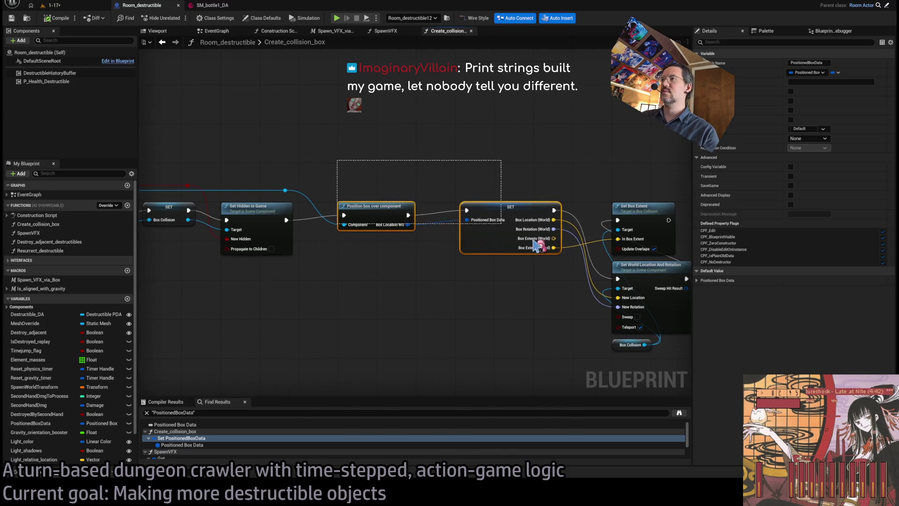
pyautogui.click(560, 263)
pyautogui.scroll(-1, 441, 175)
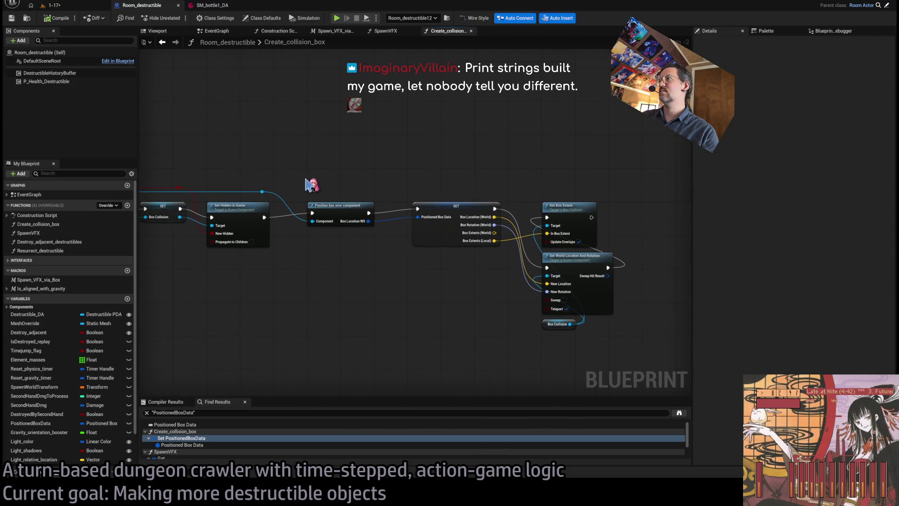
pyautogui.moveTo(314, 186)
pyautogui.mouseDown()
pyautogui.moveTo(433, 169)
pyautogui.moveTo(505, 197)
pyautogui.mouseUp()
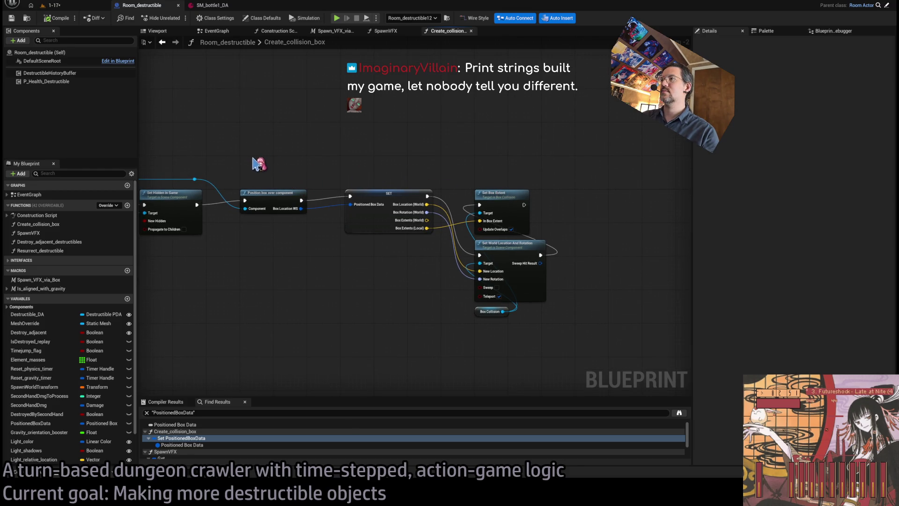
pyautogui.moveTo(269, 174); pyautogui.dragTo(437, 267)
pyautogui.moveTo(221, 160); pyautogui.dragTo(468, 277)
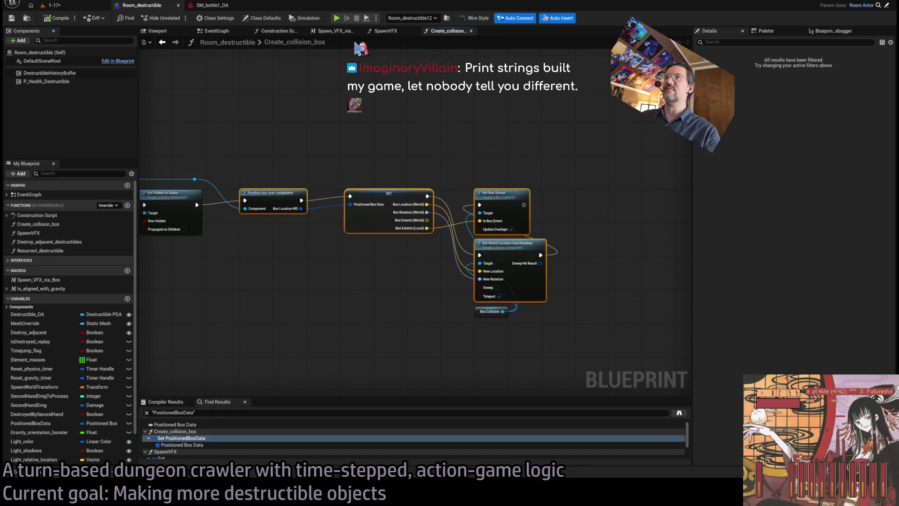
pyautogui.click(275, 31)
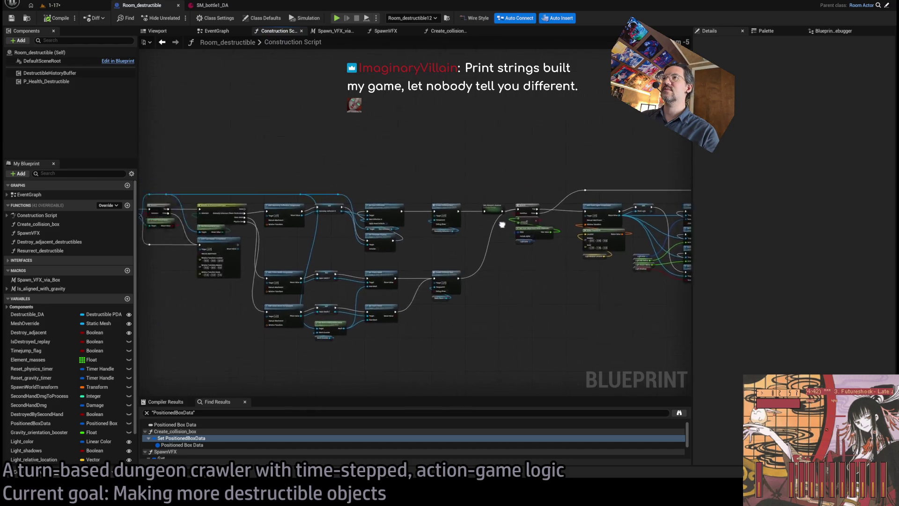
# Step: Locate the geometry-collection Create Collision Box nodes in the Construction Script
pyautogui.scroll(4, 483, 220)
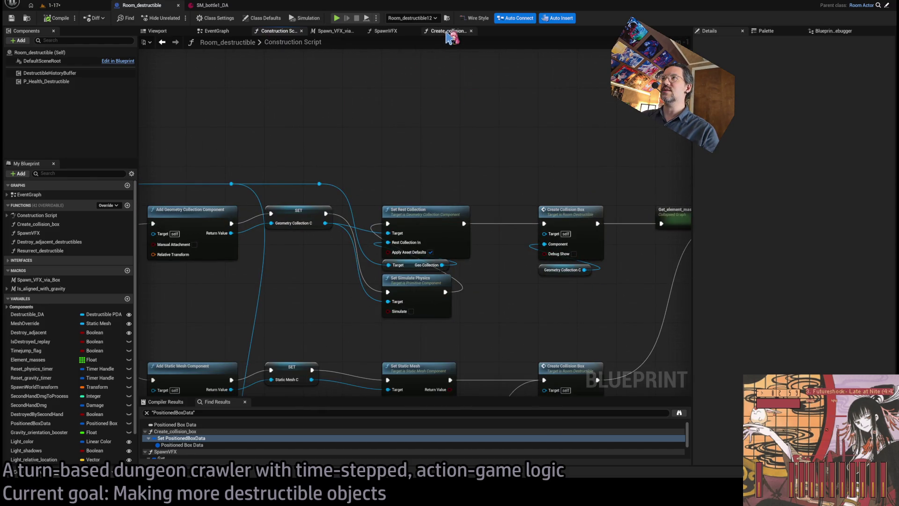
pyautogui.moveTo(492, 140)
pyautogui.mouseDown()
pyautogui.moveTo(578, 161)
pyautogui.moveTo(598, 154)
pyautogui.moveTo(499, 177)
pyautogui.moveTo(585, 165)
pyautogui.mouseUp()
pyautogui.moveTo(501, 162)
pyautogui.mouseDown()
pyautogui.moveTo(438, 243)
pyautogui.moveTo(438, 262)
pyautogui.mouseUp()
pyautogui.scroll(-1, 484, 287)
pyautogui.moveTo(483, 287)
pyautogui.mouseDown()
pyautogui.moveTo(641, 220)
pyautogui.moveTo(568, 233)
pyautogui.moveTo(557, 248)
pyautogui.mouseUp()
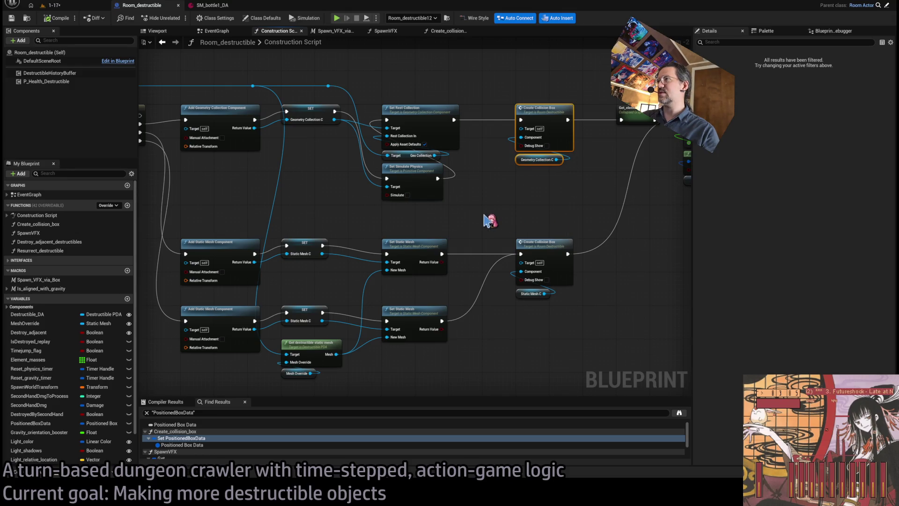
pyautogui.moveTo(487, 220); pyautogui.dragTo(518, 199)
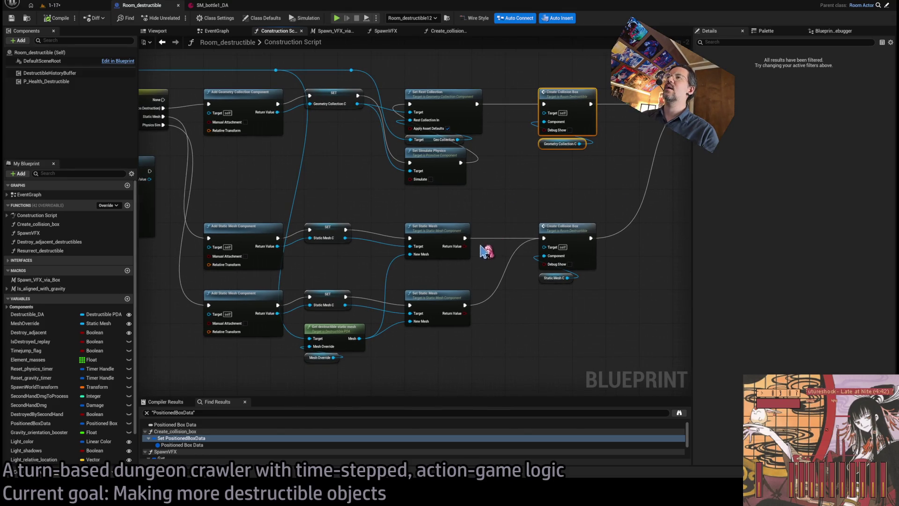
pyautogui.moveTo(367, 267)
pyautogui.mouseDown()
pyautogui.moveTo(416, 248)
pyautogui.moveTo(378, 241)
pyautogui.mouseUp()
pyautogui.moveTo(551, 282); pyautogui.dragTo(438, 312)
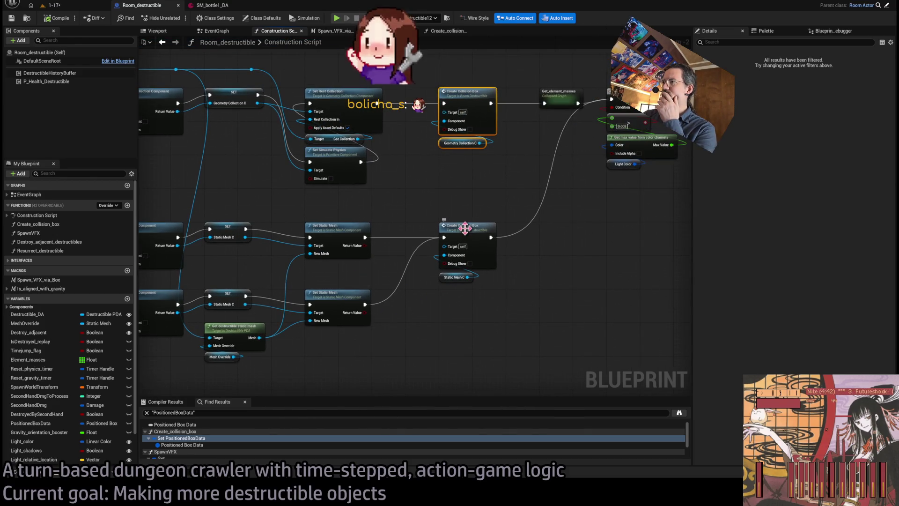
pyautogui.moveTo(550, 267); pyautogui.dragTo(568, 283)
pyautogui.scroll(-1, 537, 274)
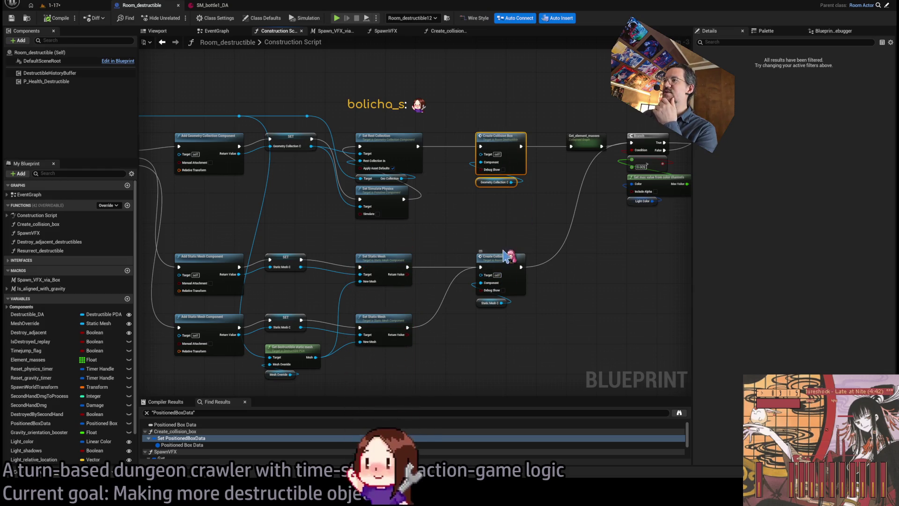
# Step: Open the Create_collision_box function and select its Position box over component node
pyautogui.doubleClick(501, 257)
pyautogui.moveTo(373, 192); pyautogui.dragTo(573, 230)
pyautogui.moveTo(375, 262); pyautogui.dragTo(464, 232)
pyautogui.moveTo(327, 234); pyautogui.dragTo(402, 235)
pyautogui.moveTo(263, 238); pyautogui.dragTo(327, 238)
pyautogui.scroll(2, 308, 227)
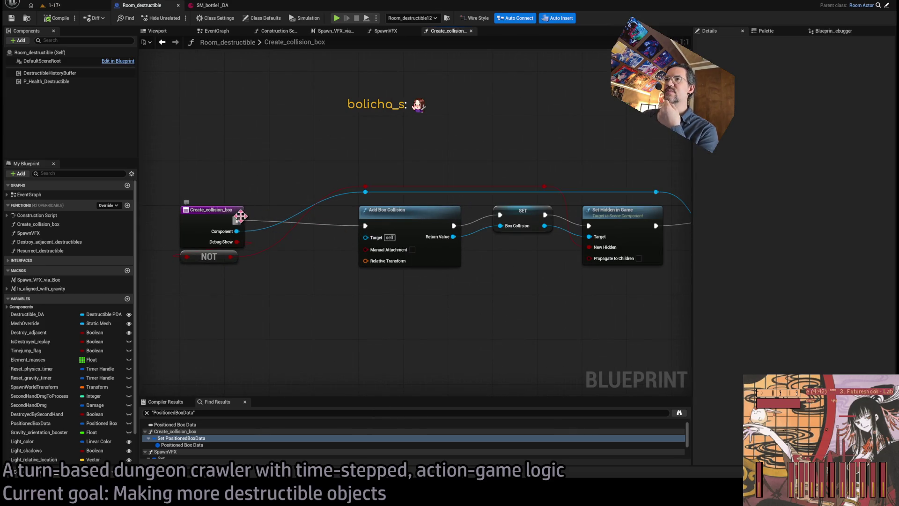
pyautogui.moveTo(237, 221); pyautogui.dragTo(306, 240)
pyautogui.moveTo(475, 206)
pyautogui.mouseDown()
pyautogui.moveTo(488, 237)
pyautogui.moveTo(466, 159)
pyautogui.moveTo(350, 274)
pyautogui.moveTo(334, 271)
pyautogui.mouseUp()
pyautogui.click(522, 251)
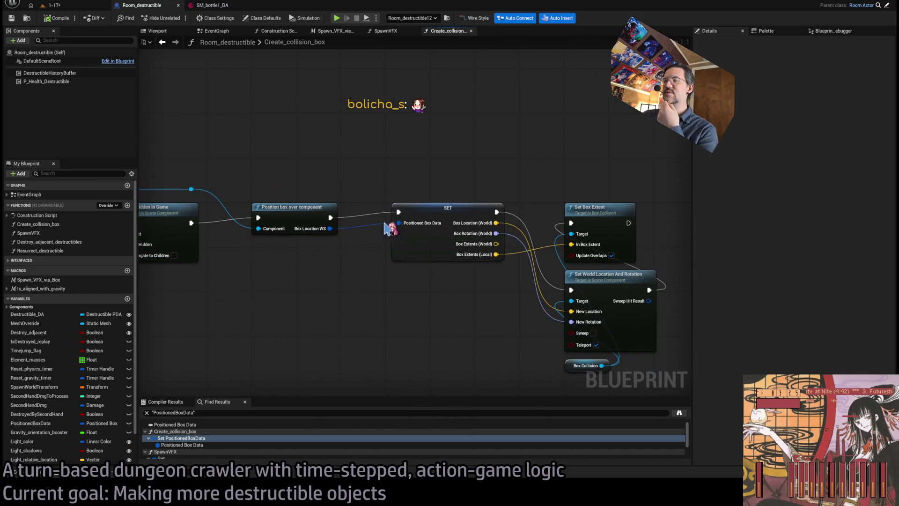
# Step: Open the C++ source of Position box over component in Rider
pyautogui.moveTo(295, 221); pyautogui.dragTo(679, 282)
pyautogui.moveTo(621, 284); pyautogui.dragTo(267, 271)
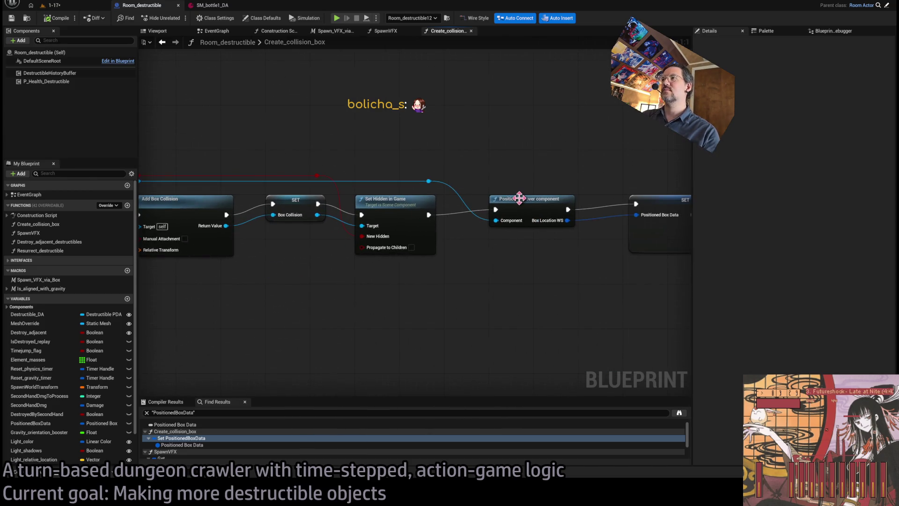
pyautogui.moveTo(523, 204); pyautogui.dragTo(316, 201)
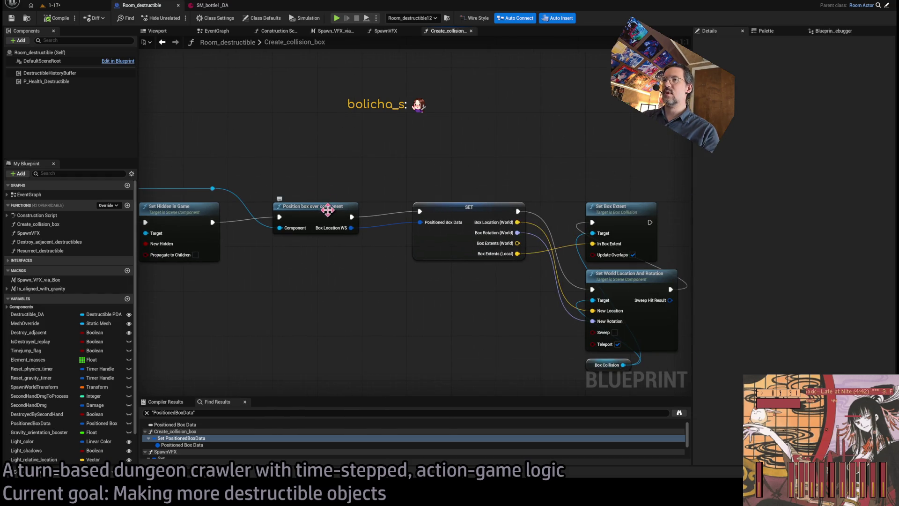
pyautogui.doubleClick(328, 210)
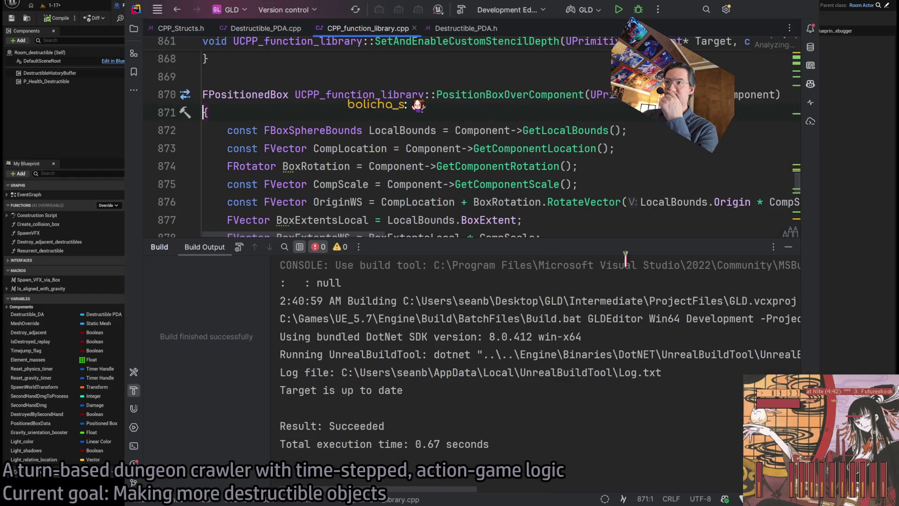
# Step: Hide Build Output to read the full PositionBoxOverComponent body, then return to Unreal
pyautogui.click(789, 247)
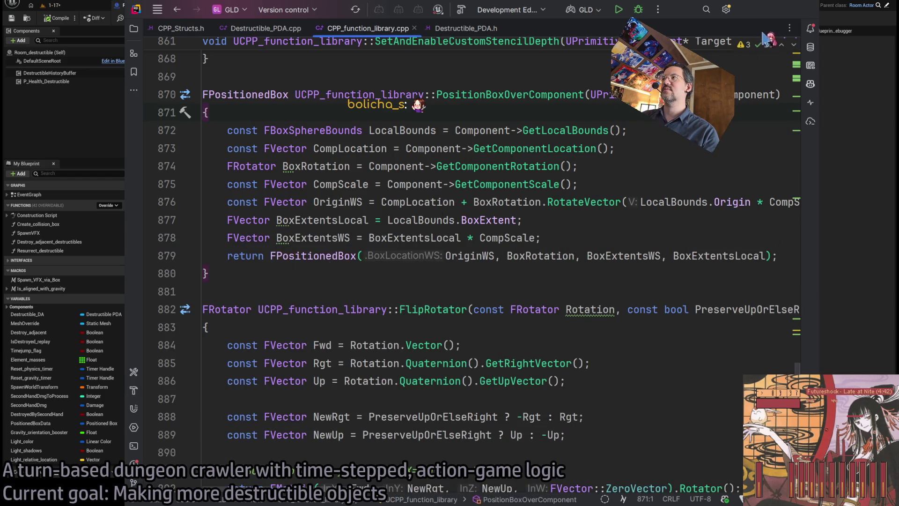
pyautogui.hotkey('alt', 'Tab')
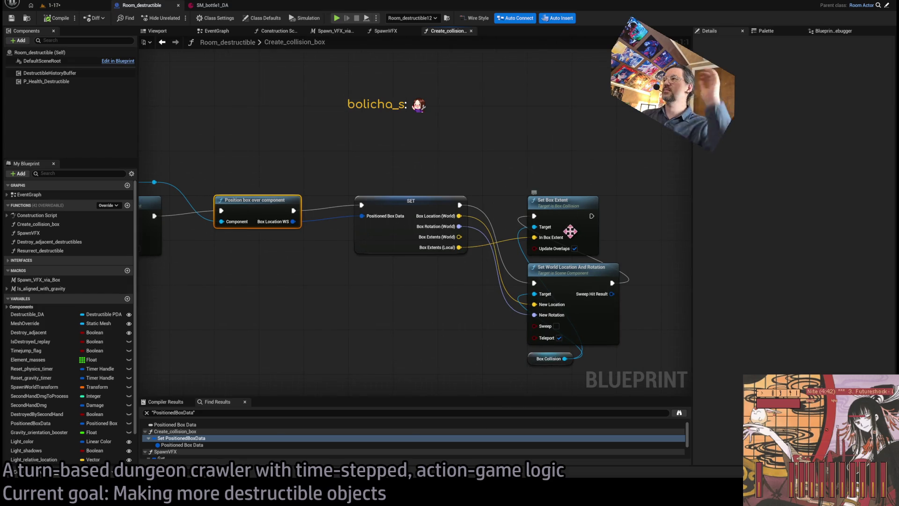
# Step: Close the Create_collision_box graph and show the Room_destructible construction script
pyautogui.click(367, 229)
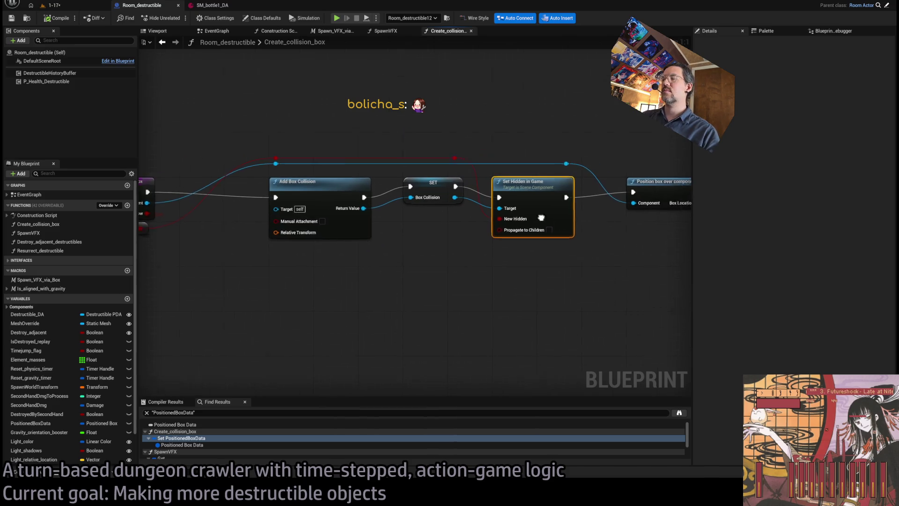
pyautogui.middleClick(448, 33)
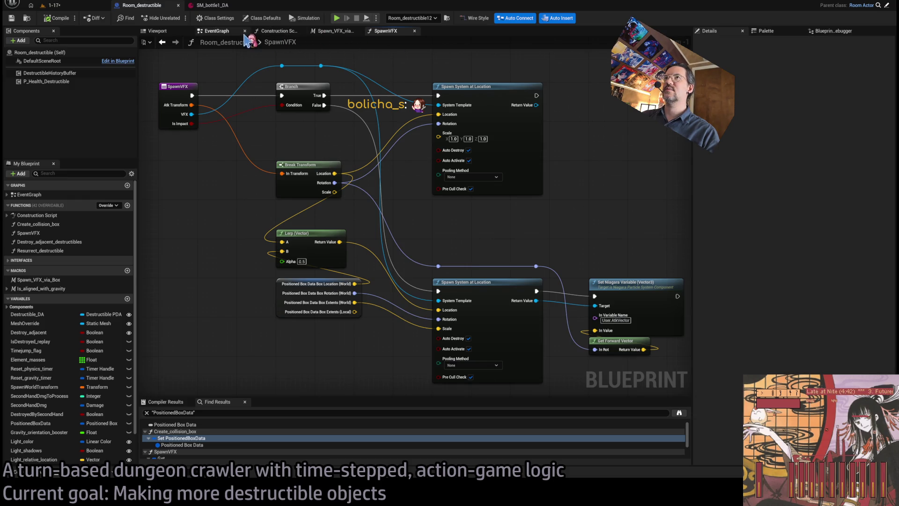
pyautogui.click(279, 31)
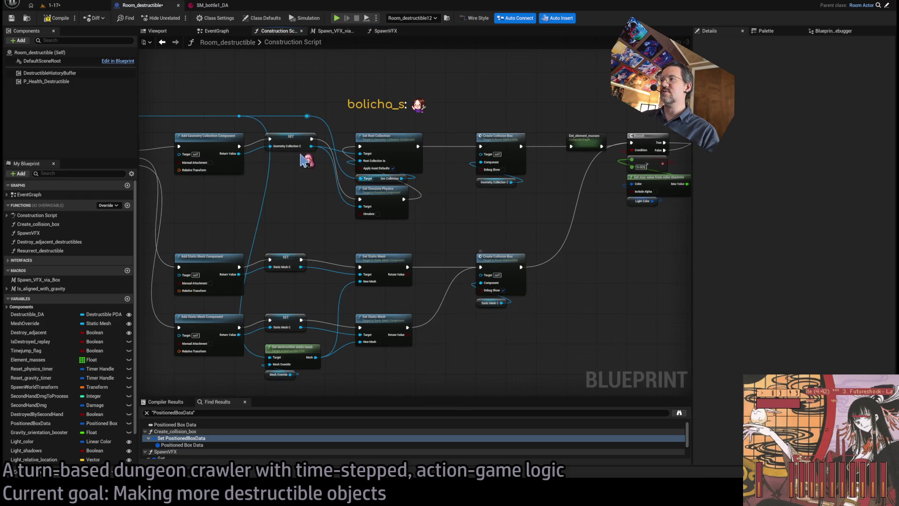
# Step: Frame the red bottle in the 1-17 level, then return to the Room_destructible blueprint
pyautogui.click(52, 6)
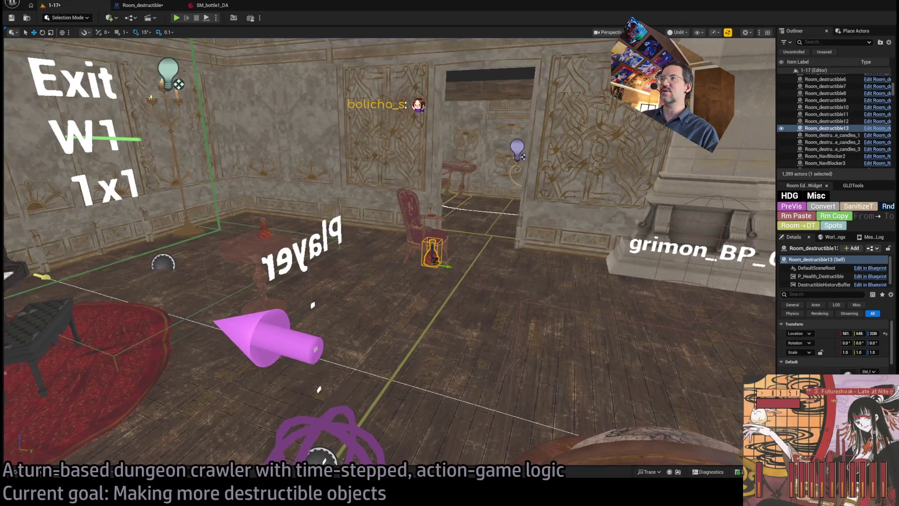
pyautogui.press('f')
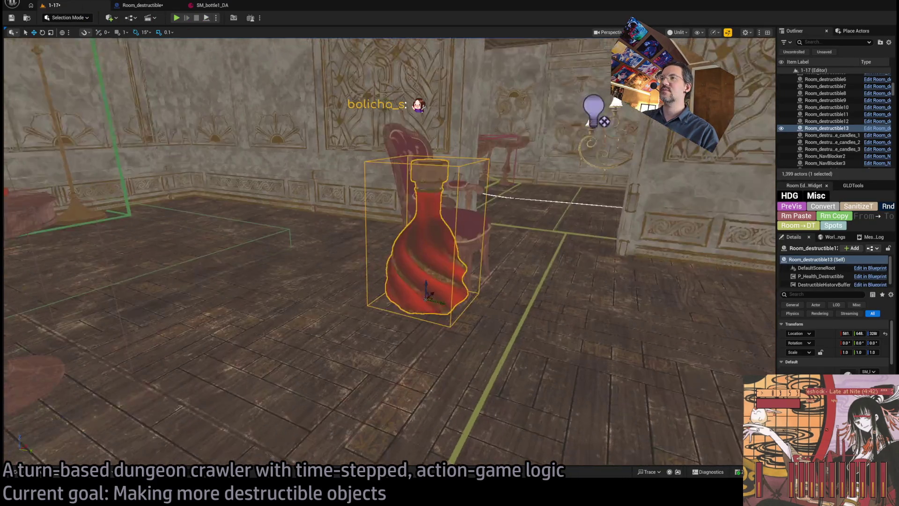
pyautogui.scroll(-8, 387, 281)
pyautogui.hotkey('ctrl', 'e')
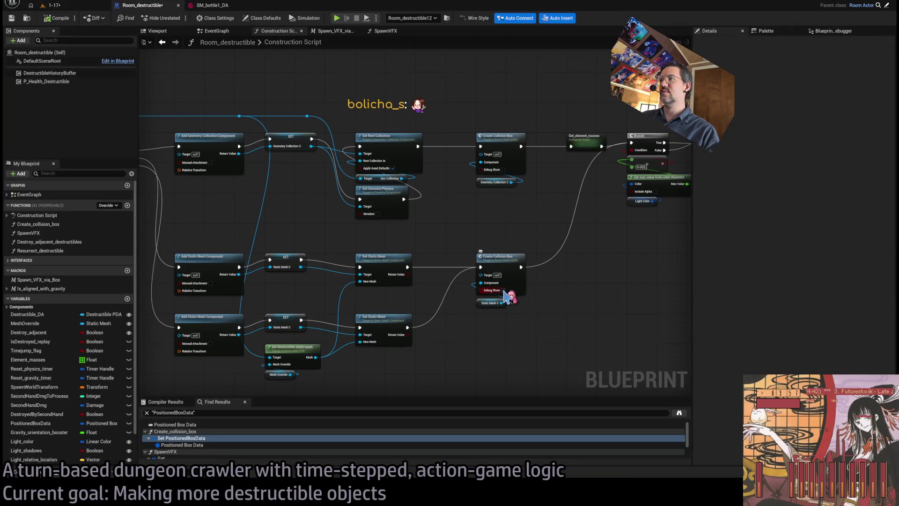
pyautogui.hotkey('ctrl', 'Tab')
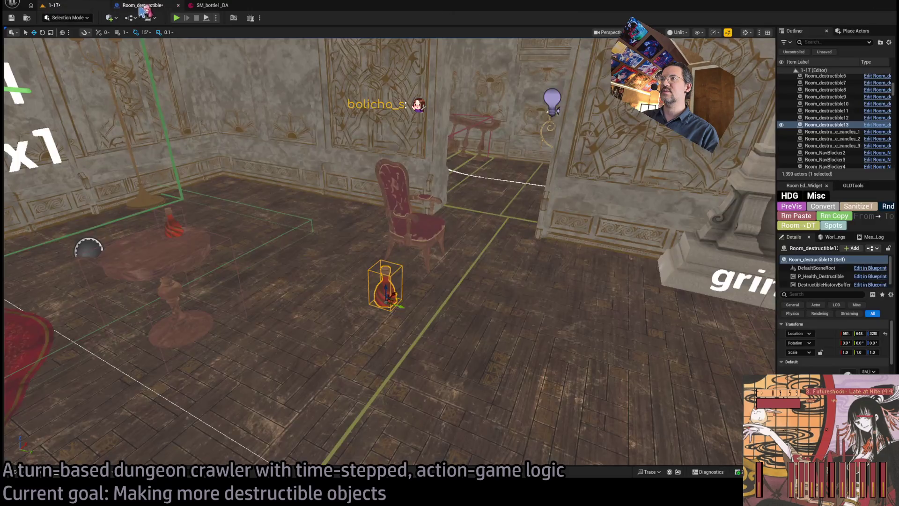
pyautogui.click(211, 5)
pyautogui.click(141, 5)
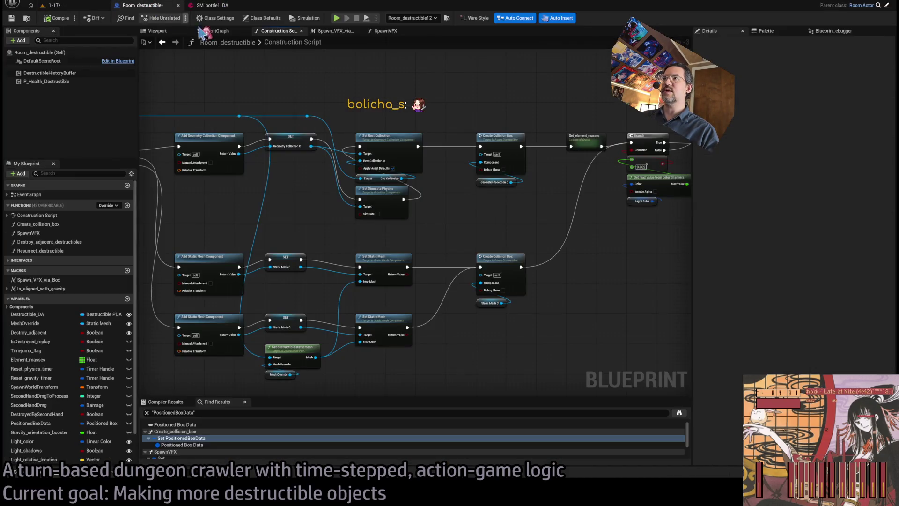
# Step: Move from the construction script to the SpawnVFX function graph near Positioned Box Data
pyautogui.moveTo(516, 231); pyautogui.dragTo(468, 155)
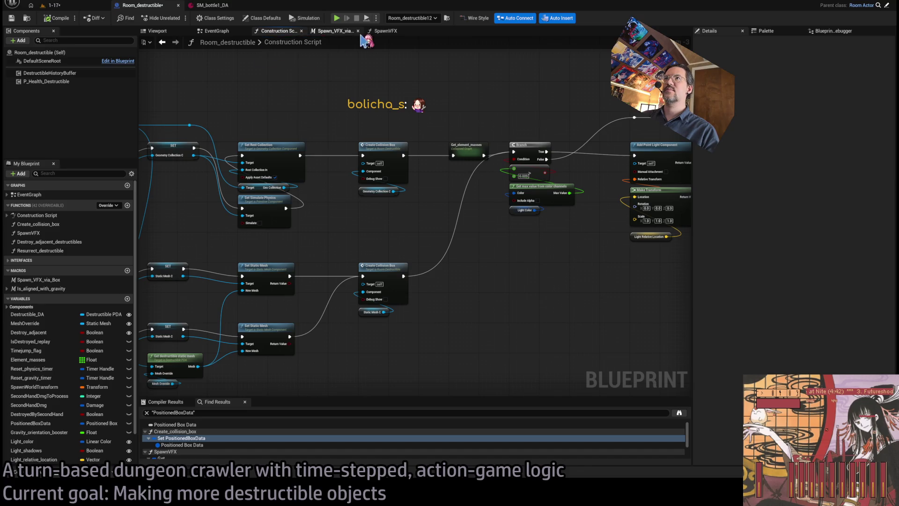
pyautogui.click(335, 31)
pyautogui.click(389, 31)
pyautogui.moveTo(418, 224); pyautogui.dragTo(482, 231)
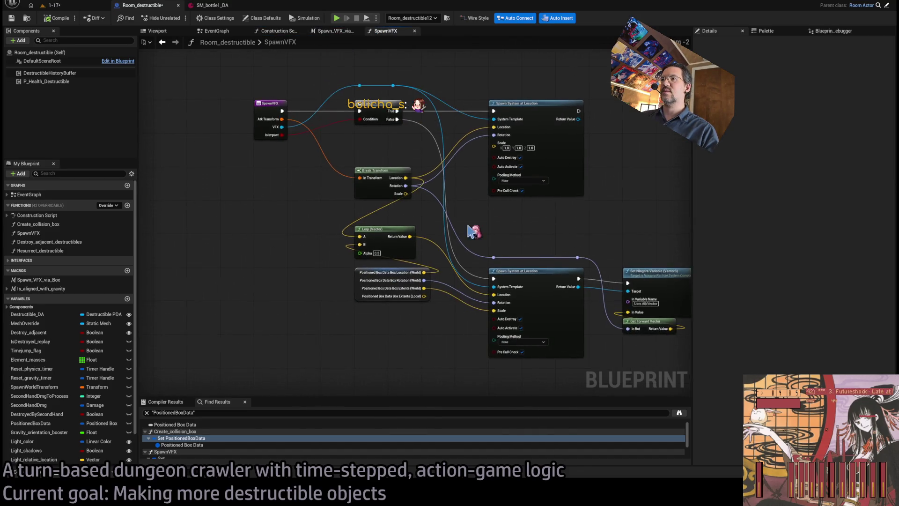
pyautogui.scroll(4, 465, 204)
pyautogui.moveTo(457, 199); pyautogui.dragTo(463, 186)
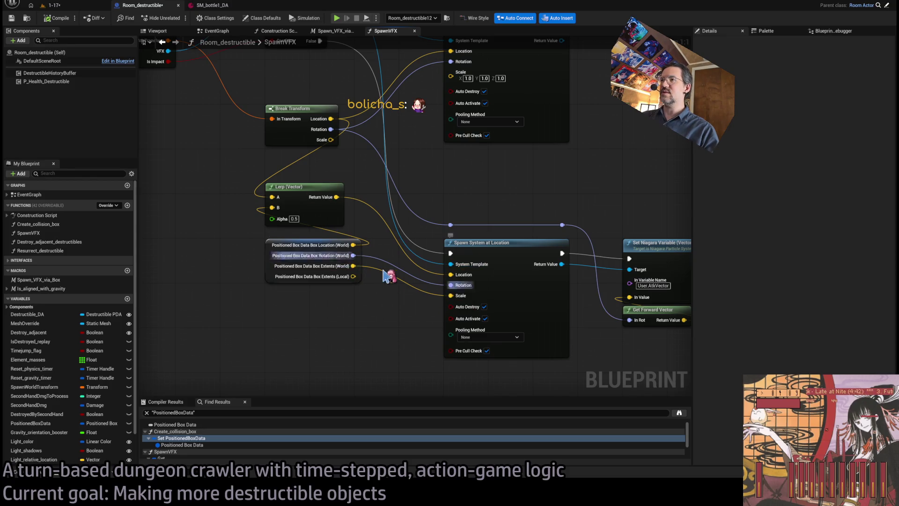
# Step: Add a Print String on the Branch's False output that prints the Box Extents
pyautogui.scroll(-1, 361, 267)
pyautogui.moveTo(362, 267)
pyautogui.mouseDown()
pyautogui.moveTo(478, 257)
pyautogui.moveTo(522, 211)
pyautogui.mouseUp()
pyautogui.moveTo(396, 96)
pyautogui.mouseDown()
pyautogui.moveTo(400, 236)
pyautogui.moveTo(389, 366)
pyautogui.mouseUp()
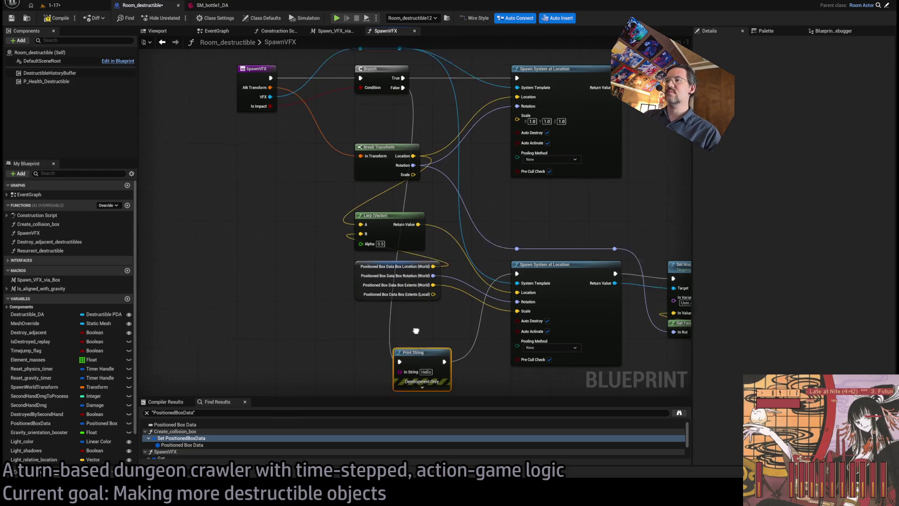
pyautogui.moveTo(459, 233)
pyautogui.mouseDown()
pyautogui.moveTo(425, 275)
pyautogui.moveTo(426, 320)
pyautogui.moveTo(478, 306)
pyautogui.mouseUp()
pyautogui.click(445, 329)
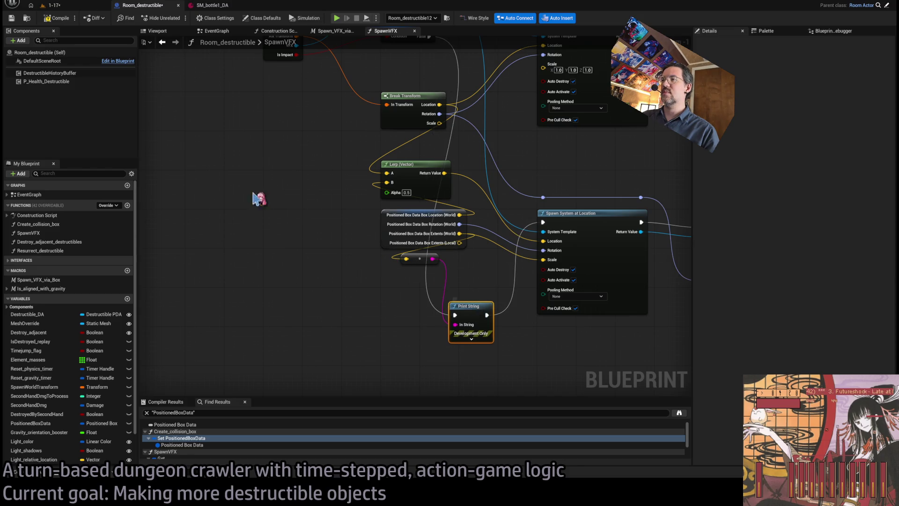
pyautogui.click(83, 6)
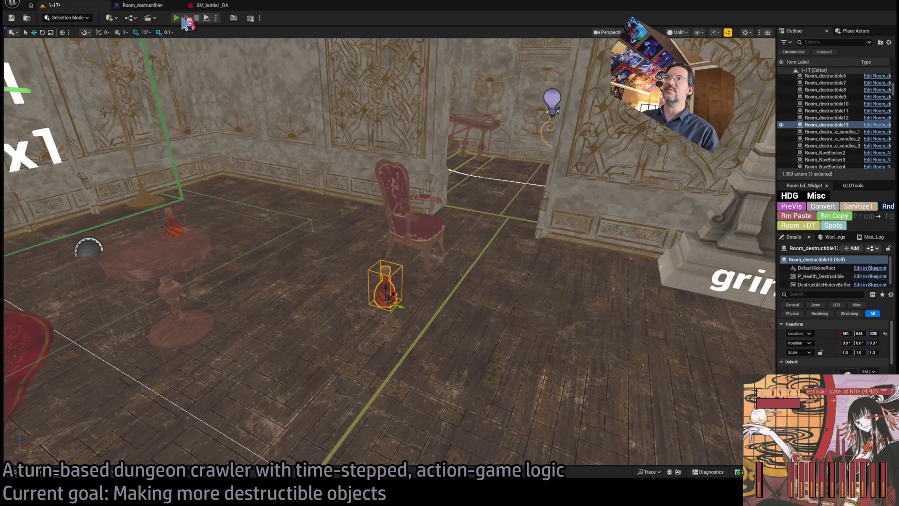
# Step: Play-test the level, stop it, and return to the Room_destructible blueprint
pyautogui.hotkey('alt', 'p')
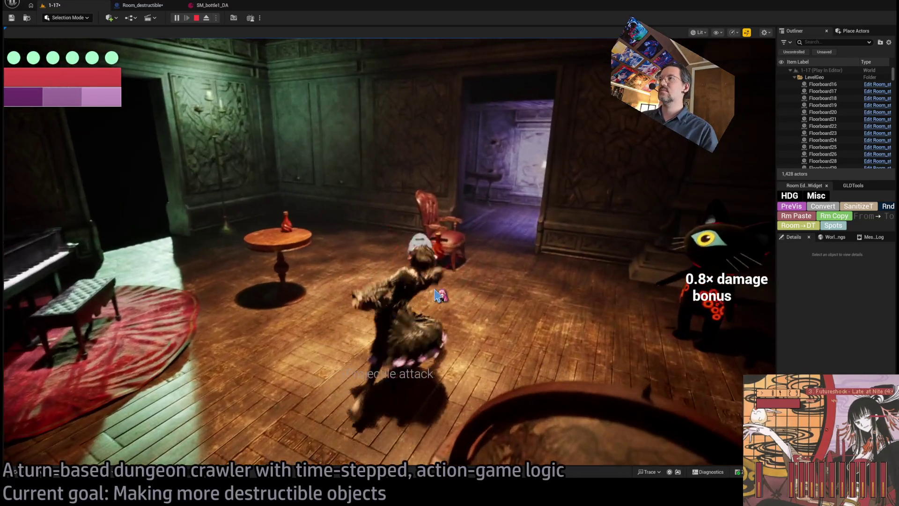
pyautogui.moveTo(75, 68)
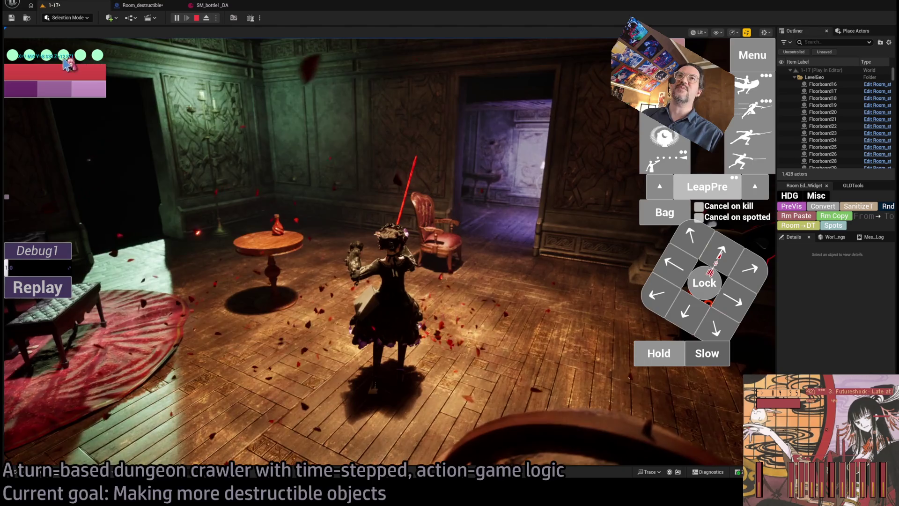
pyautogui.press('Escape')
pyautogui.click(211, 5)
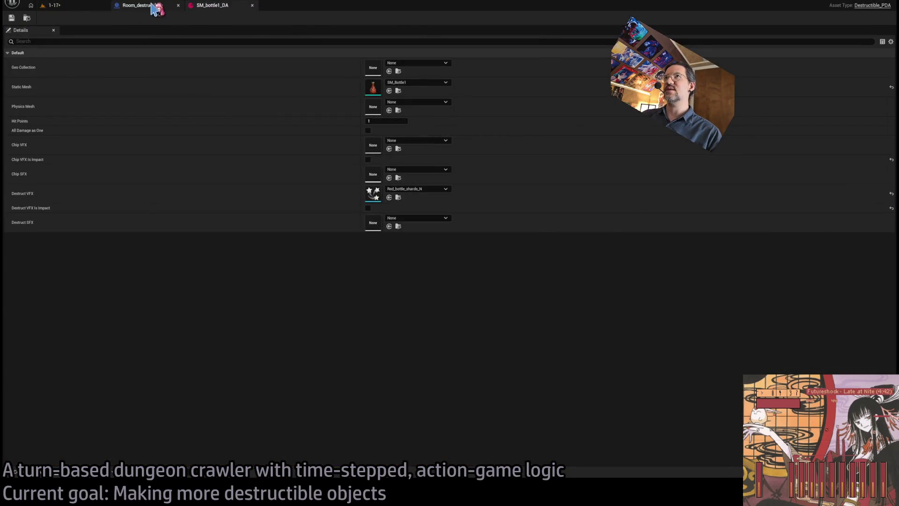
pyautogui.click(152, 5)
# Step: Delete the Print String and its conversion node, wiring Branch False to the lower Spawn System at Location
pyautogui.moveTo(435, 196); pyautogui.dragTo(406, 257)
pyautogui.press('Delete')
pyautogui.click(342, 245)
pyautogui.press('Delete')
pyautogui.moveTo(461, 216)
pyautogui.mouseDown()
pyautogui.moveTo(451, 237)
pyautogui.moveTo(391, 44)
pyautogui.moveTo(358, 104)
pyautogui.mouseUp()
pyautogui.moveTo(512, 313); pyautogui.dragTo(462, 277)
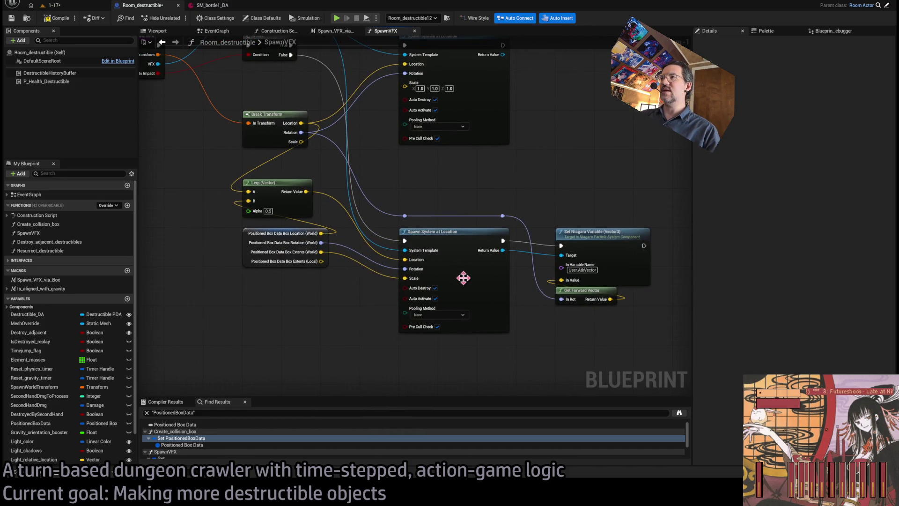
pyautogui.click(468, 280)
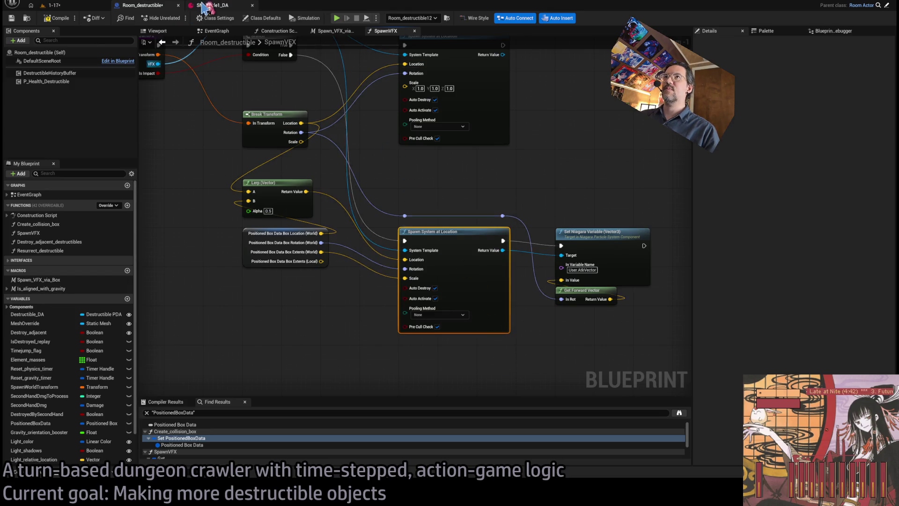
# Step: Open Red_bottle_shards_N from SM_bottle1_DA's Destruct VFX and orbit its burst preview
pyautogui.click(212, 5)
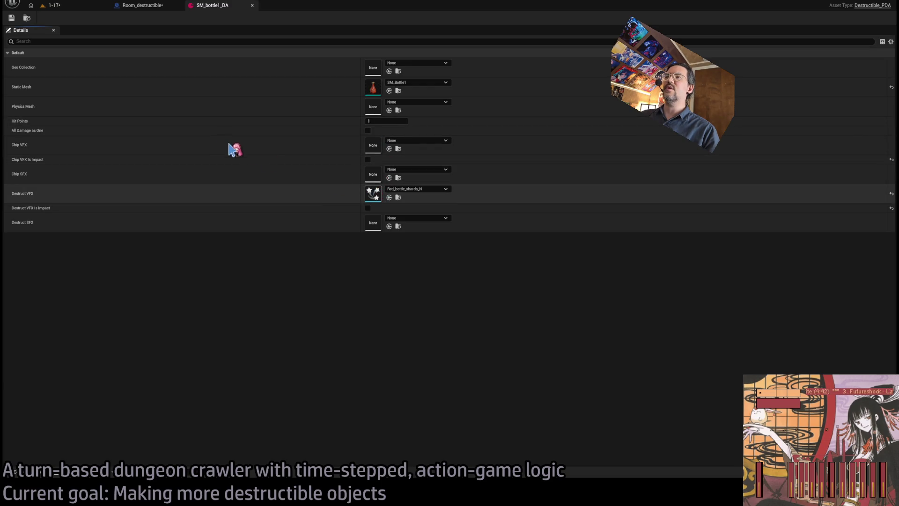
pyautogui.doubleClick(373, 193)
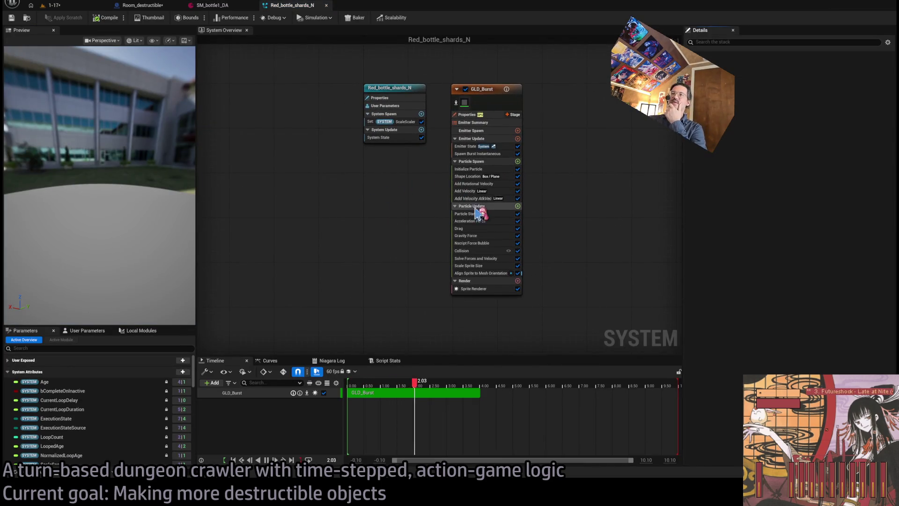
pyautogui.moveTo(137, 175); pyautogui.dragTo(171, 175)
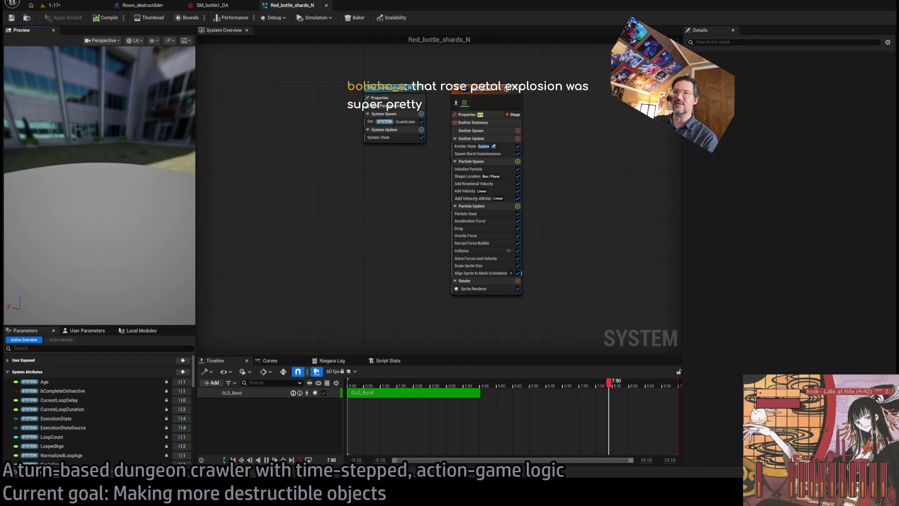
pyautogui.click(54, 5)
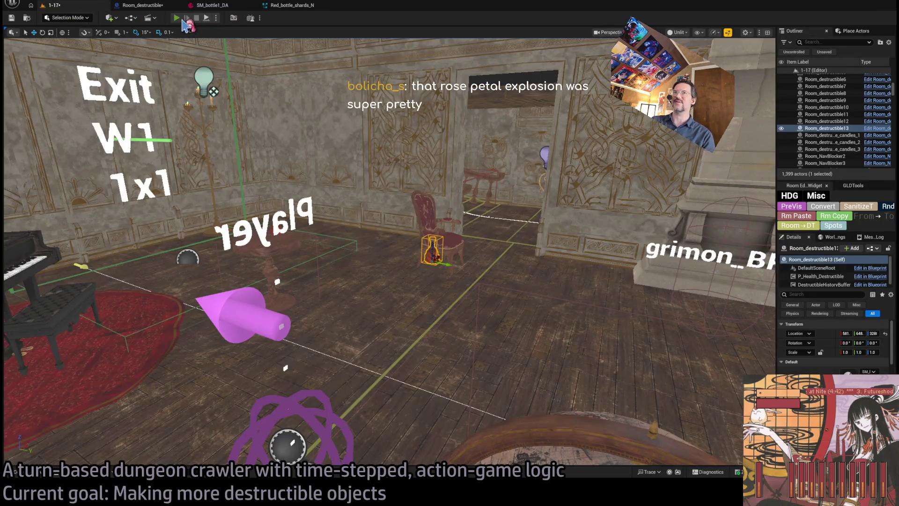
# Step: Play the level, attack the red bottle to see the shard burst, then stop and reopen Red_bottle_shards_N
pyautogui.hotkey('alt', 'p')
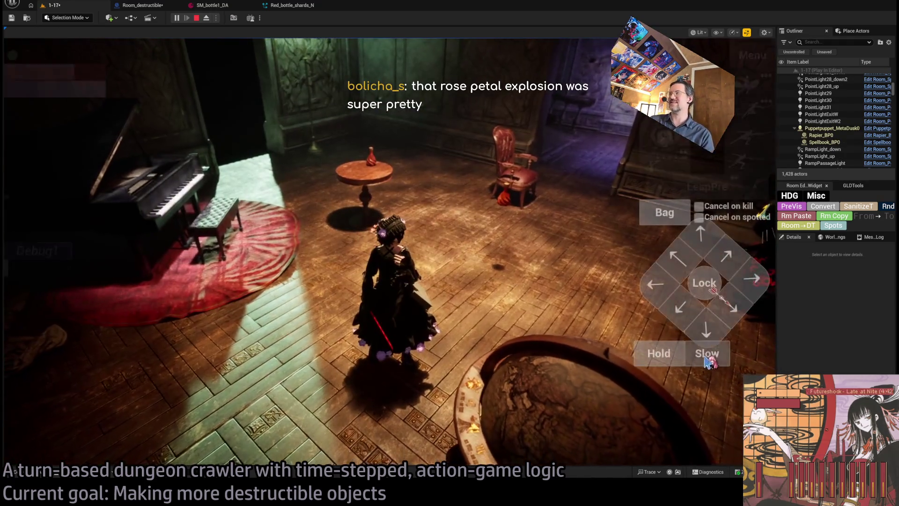
pyautogui.click(753, 171)
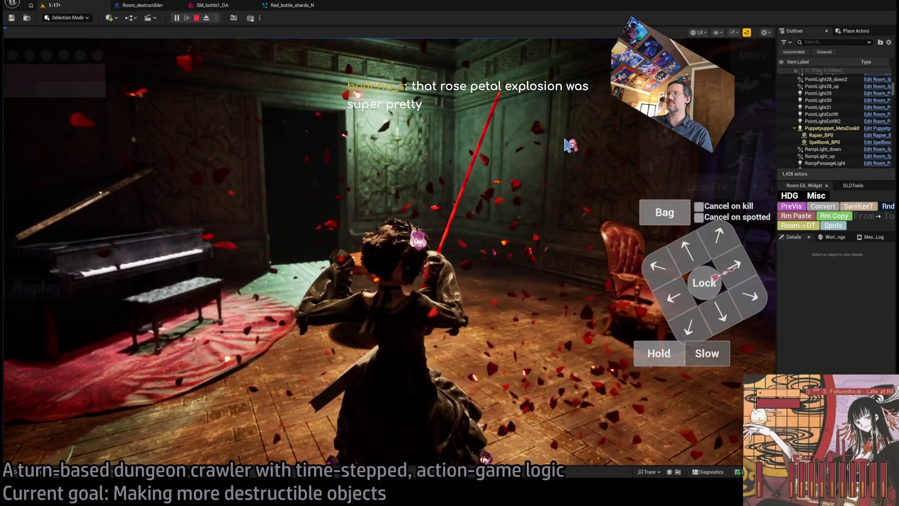
pyautogui.click(70, 288)
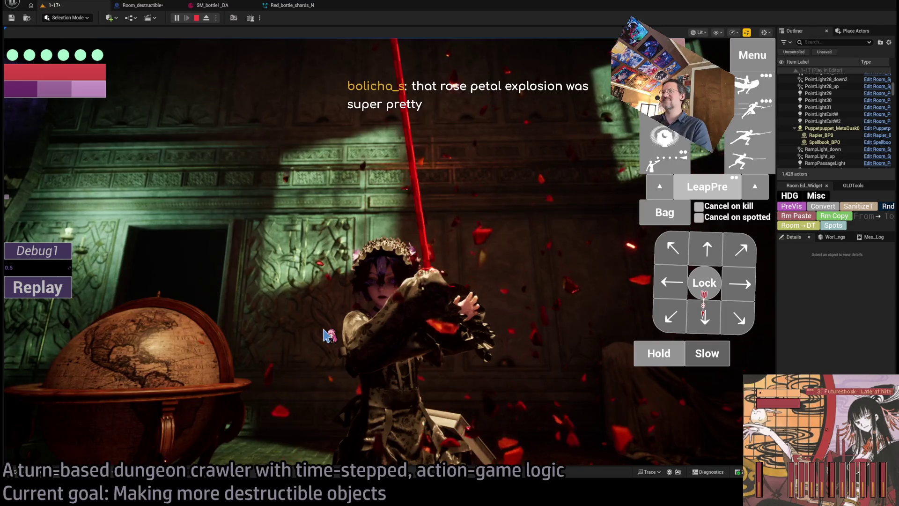
pyautogui.press('Escape')
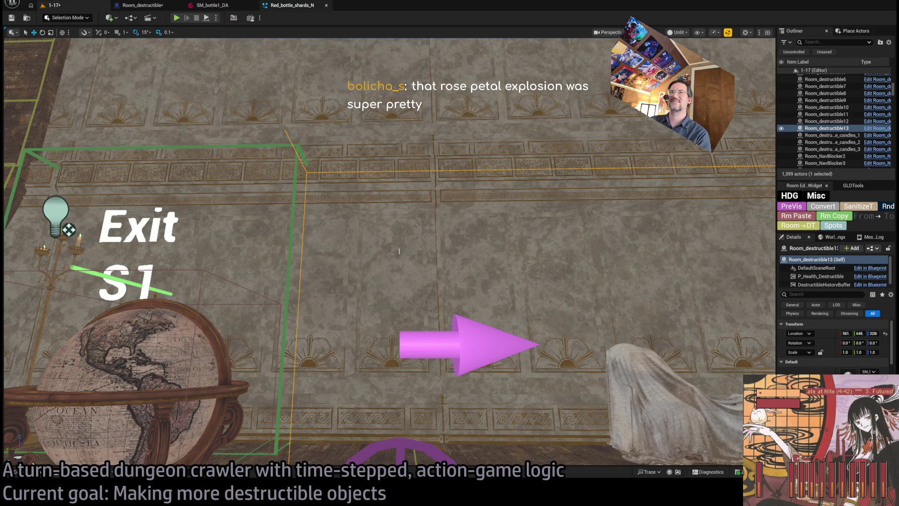
pyautogui.click(293, 5)
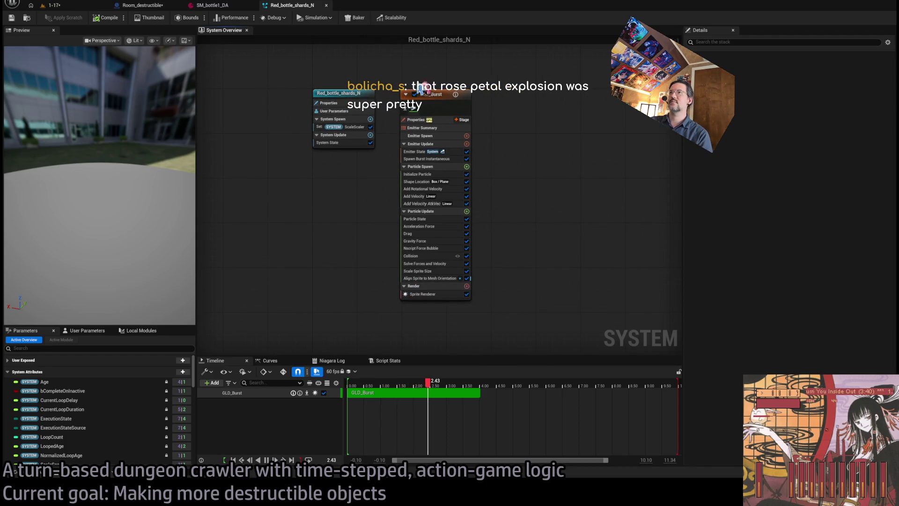
# Step: Inspect the GLD_Burst emitter, then browse the GothicFurnitureProps Blueprint and Candle folders in the content drawer
pyautogui.click(417, 91)
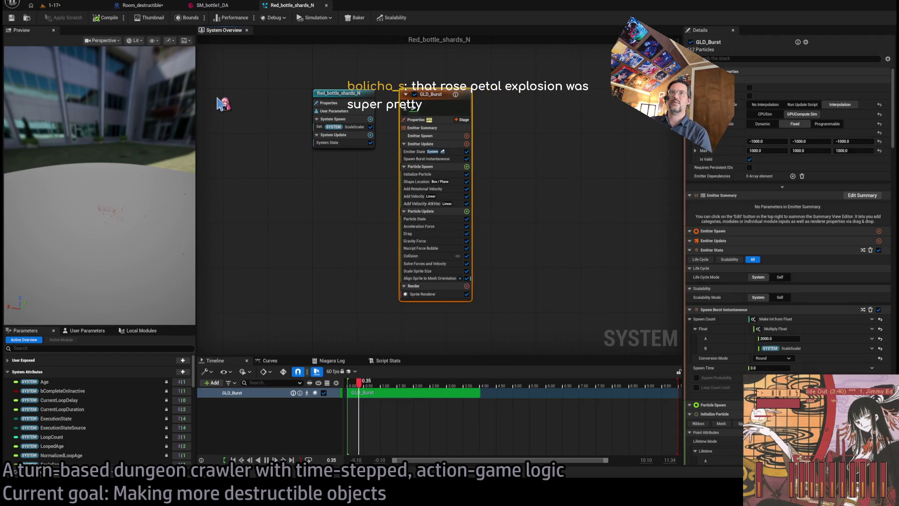
pyautogui.click(47, 474)
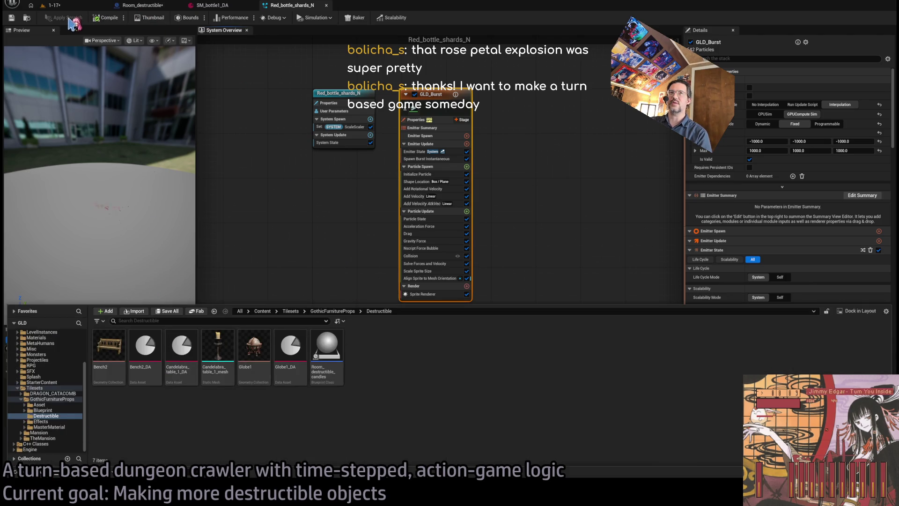
pyautogui.click(28, 18)
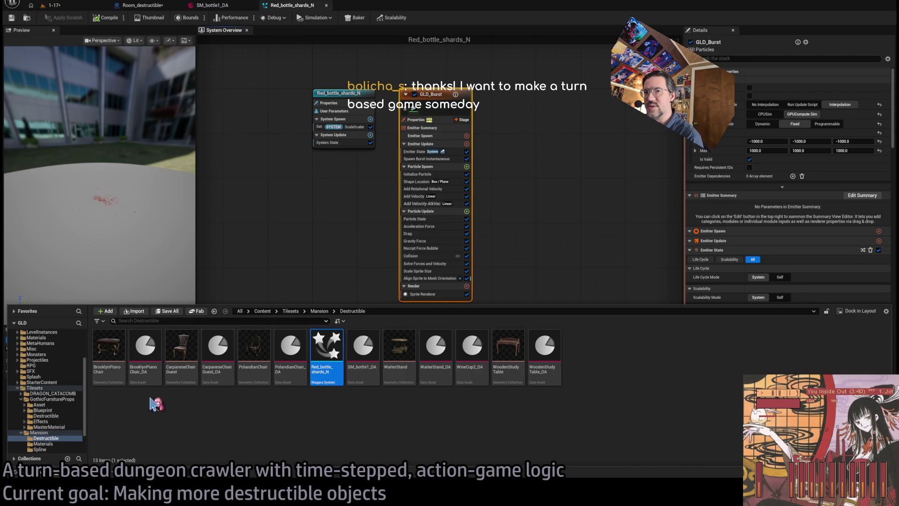
pyautogui.scroll(-3, 82, 404)
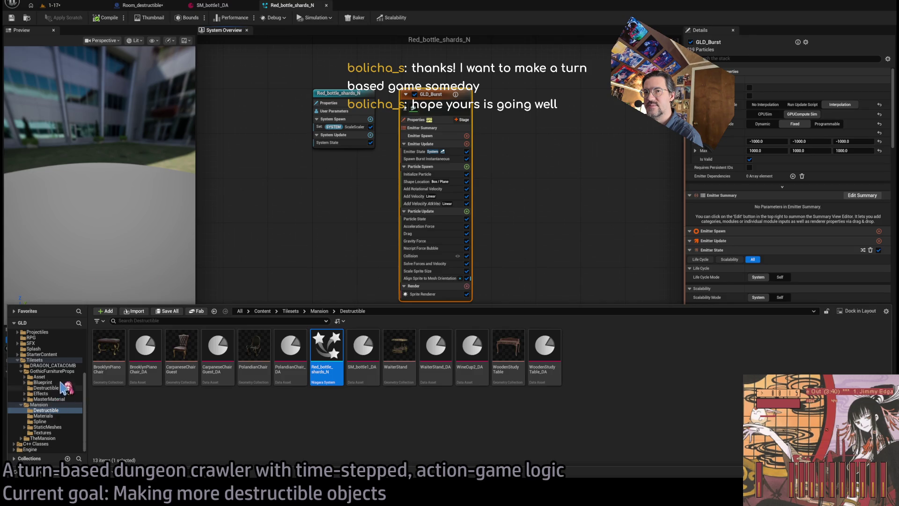
pyautogui.click(52, 377)
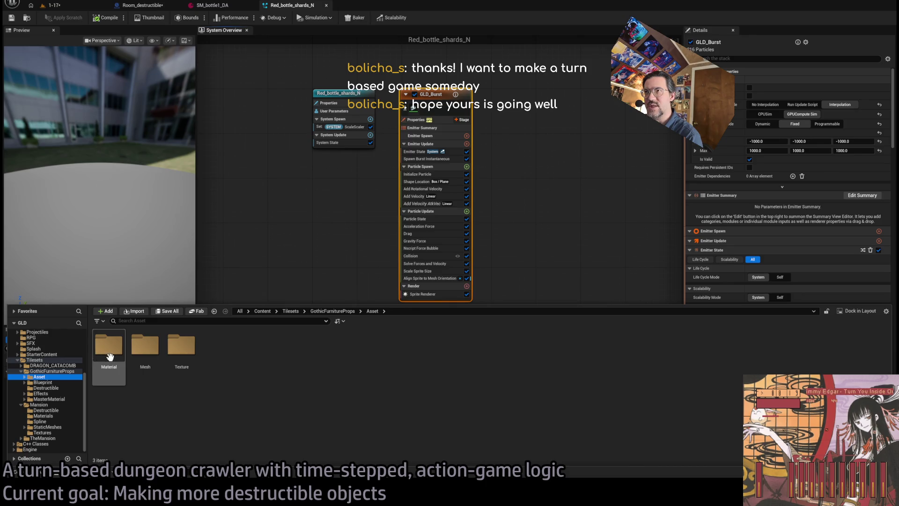
pyautogui.click(56, 382)
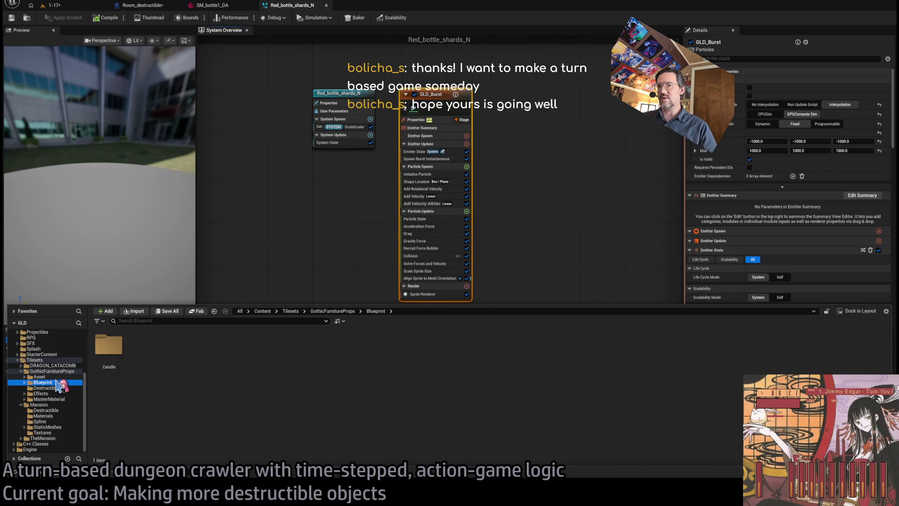
pyautogui.click(62, 383)
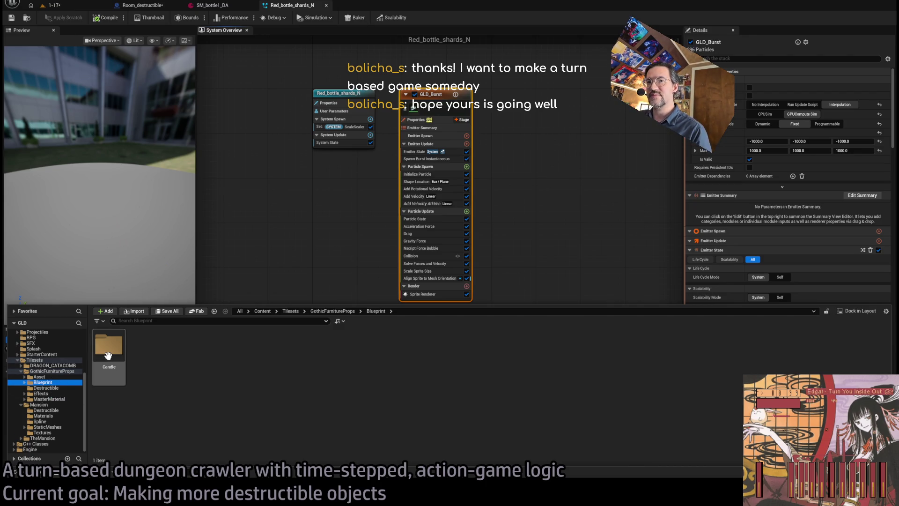
pyautogui.click(43, 383)
pyautogui.doubleClick(109, 345)
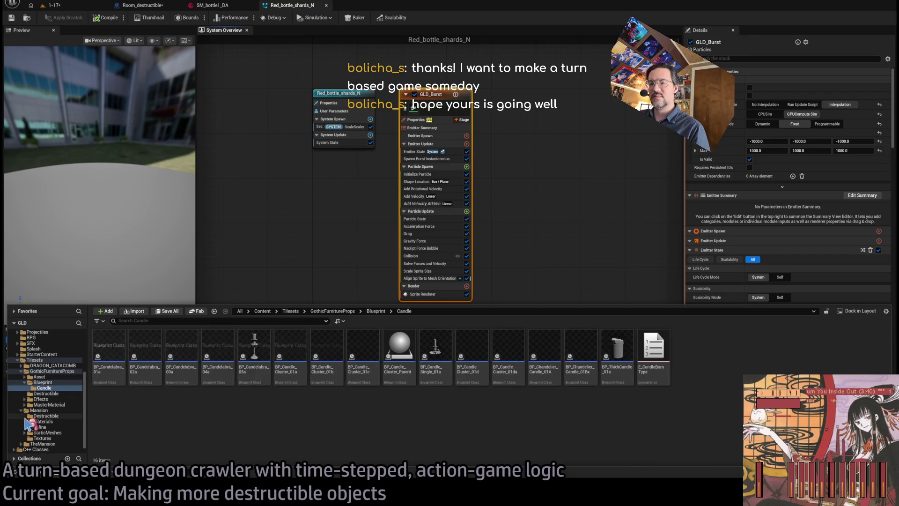
# Step: Open Destructible_Wood_splinters_N from TheMansion's Destructible folder
pyautogui.click(32, 383)
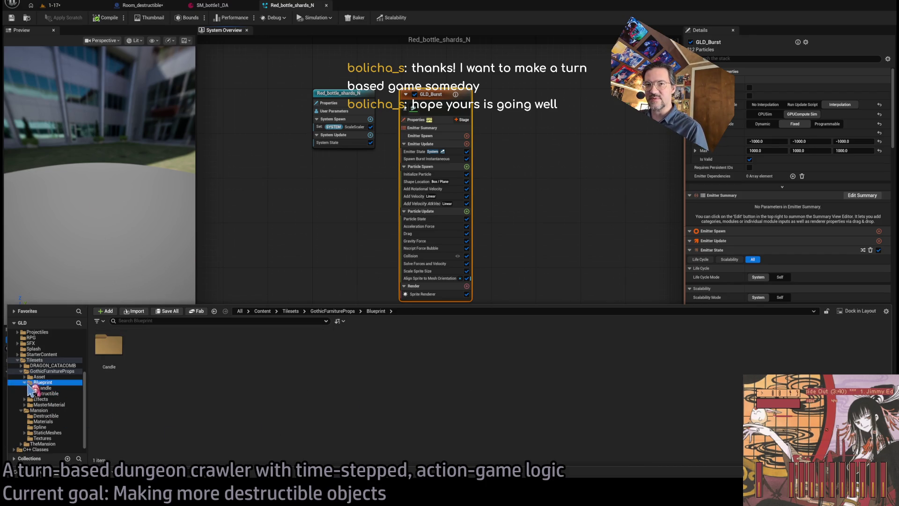
pyautogui.click(47, 388)
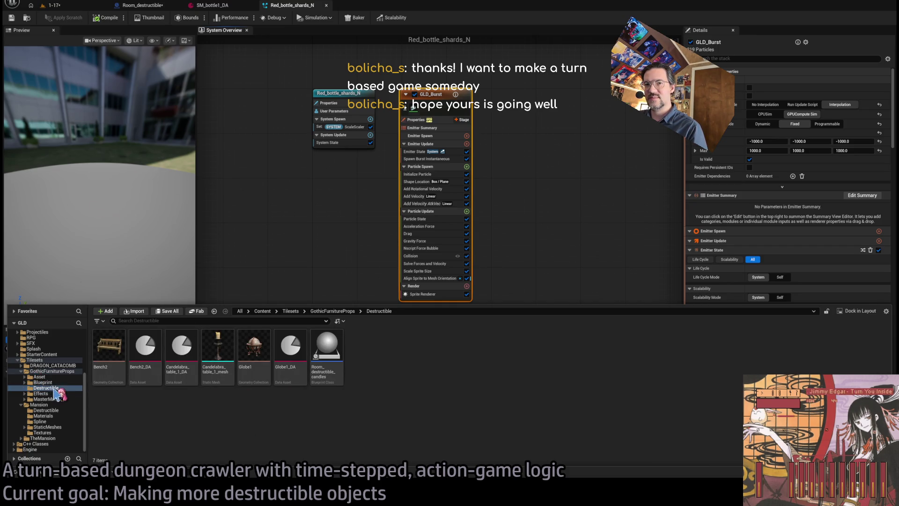
pyautogui.click(47, 438)
pyautogui.click(21, 439)
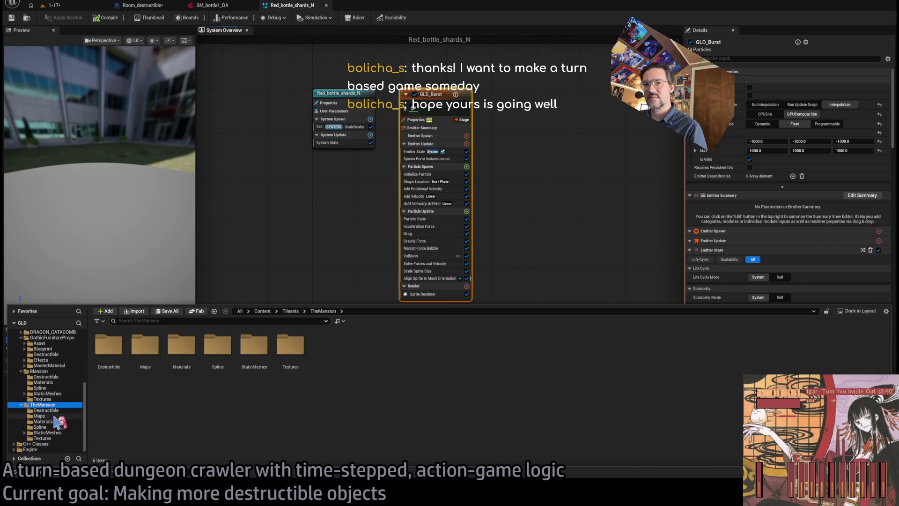
pyautogui.click(52, 411)
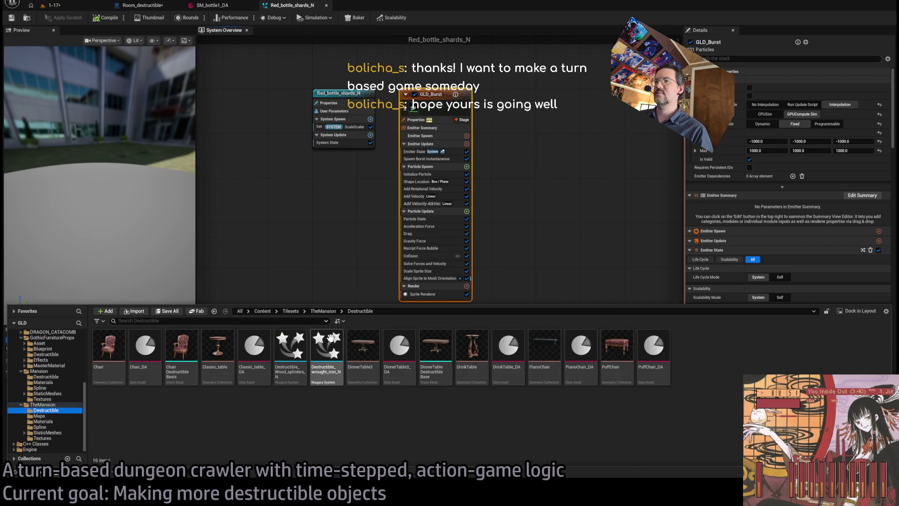
pyautogui.doubleClick(304, 338)
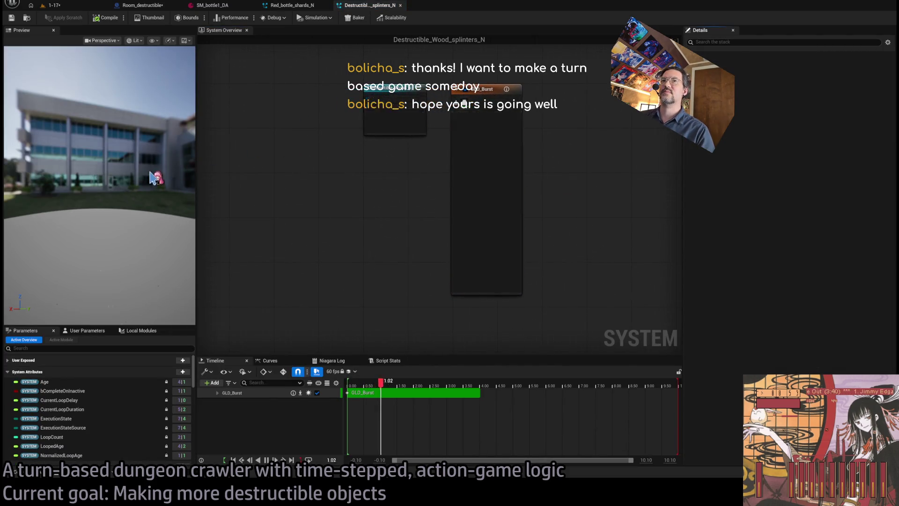
# Step: Compare the wood splinters and Red_bottle_shards_N systems, viewing the red shards' user parameters such as AtkVector
pyautogui.scroll(3, 113, 199)
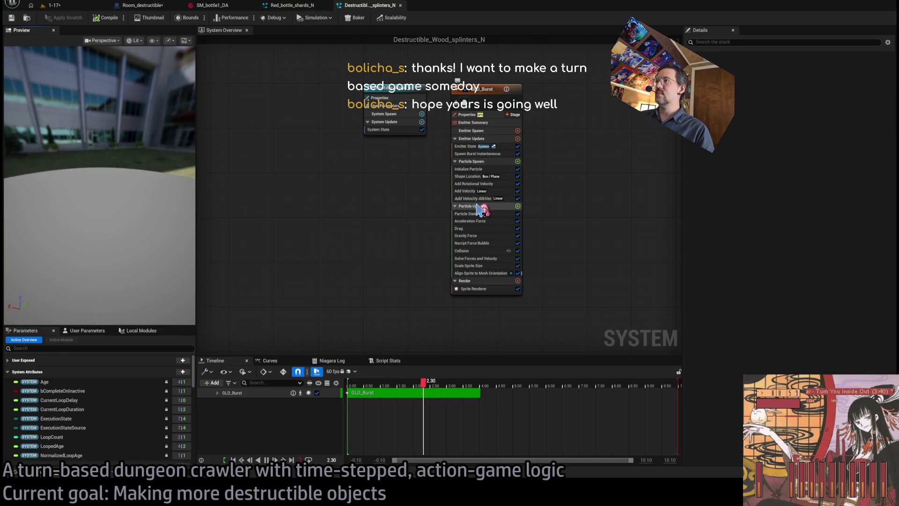
pyautogui.click(304, 5)
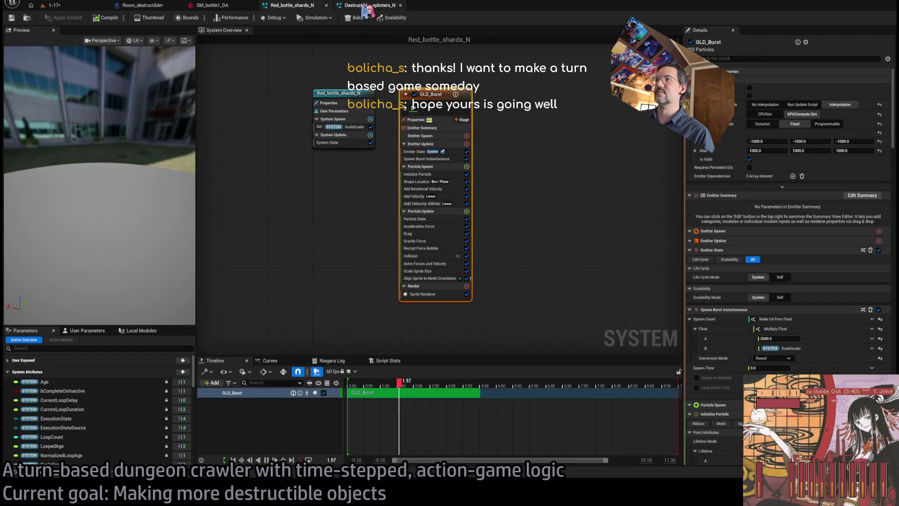
pyautogui.click(366, 6)
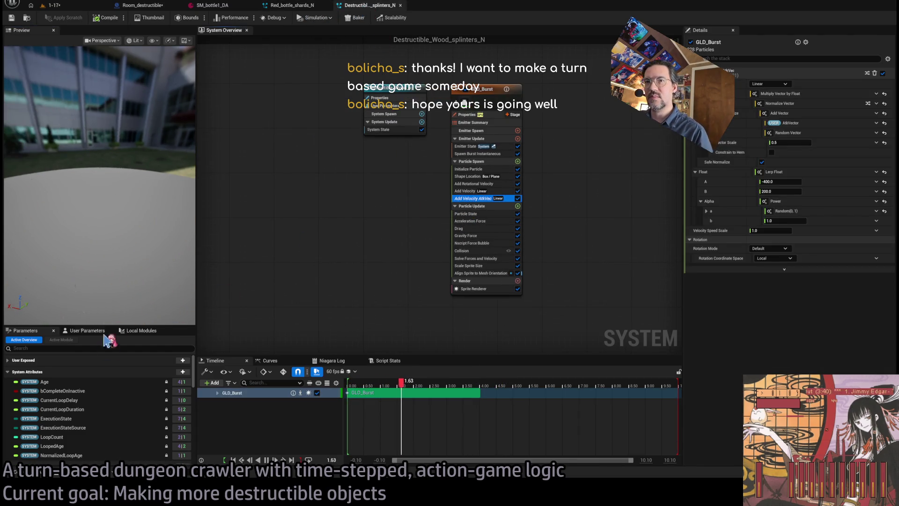
pyautogui.click(299, 6)
pyautogui.click(88, 331)
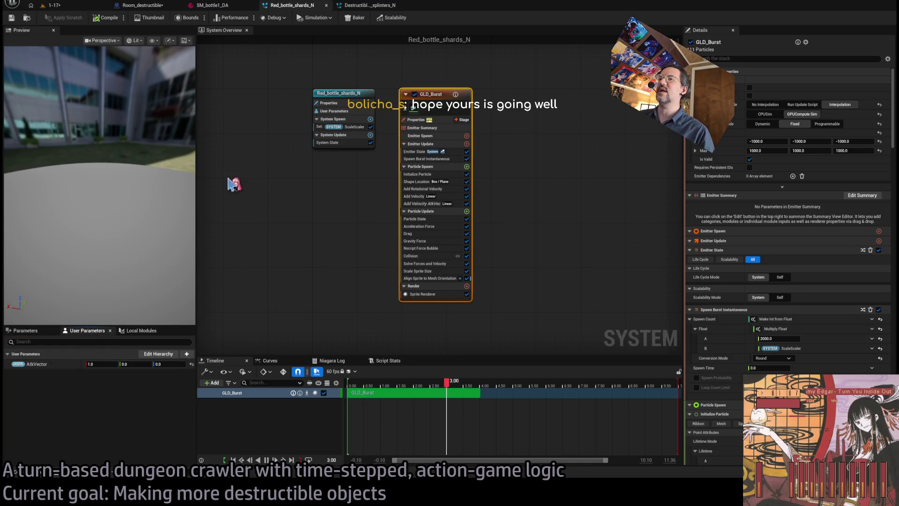
# Step: Check the AtkVec, Add Velocity and spawn box modules, resetting the box to follow owner scale only
pyautogui.click(432, 204)
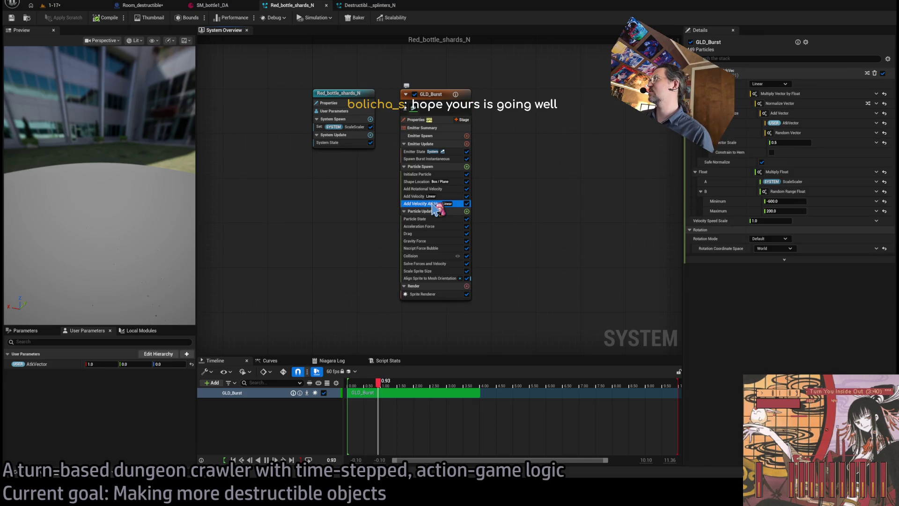
pyautogui.moveTo(138, 206); pyautogui.dragTo(159, 206)
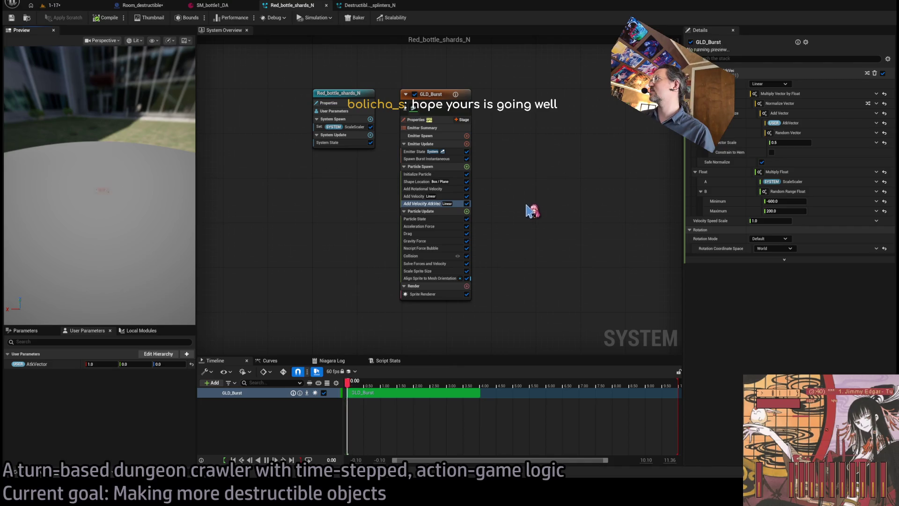
pyautogui.click(429, 196)
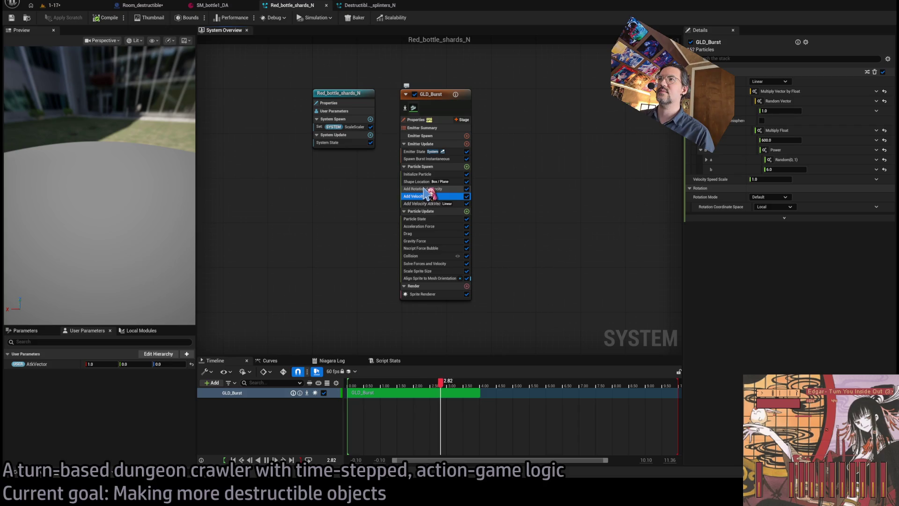
pyautogui.click(422, 182)
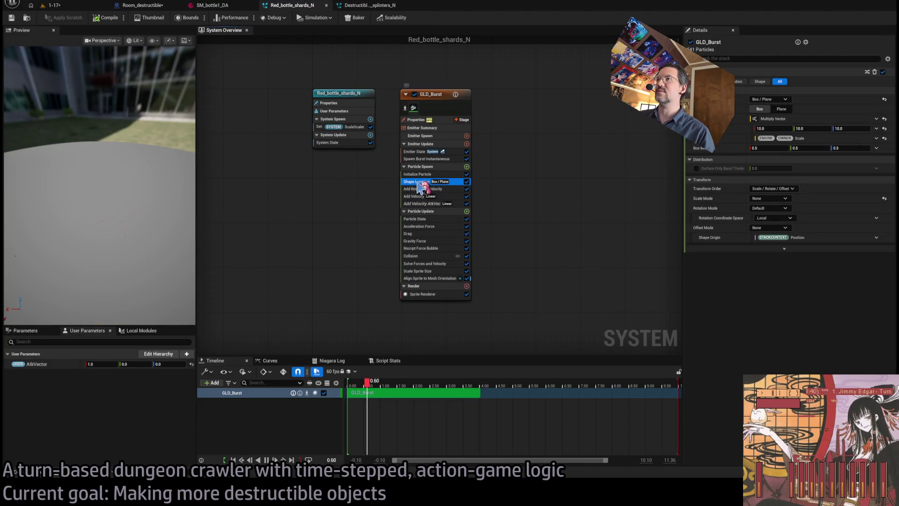
pyautogui.click(420, 188)
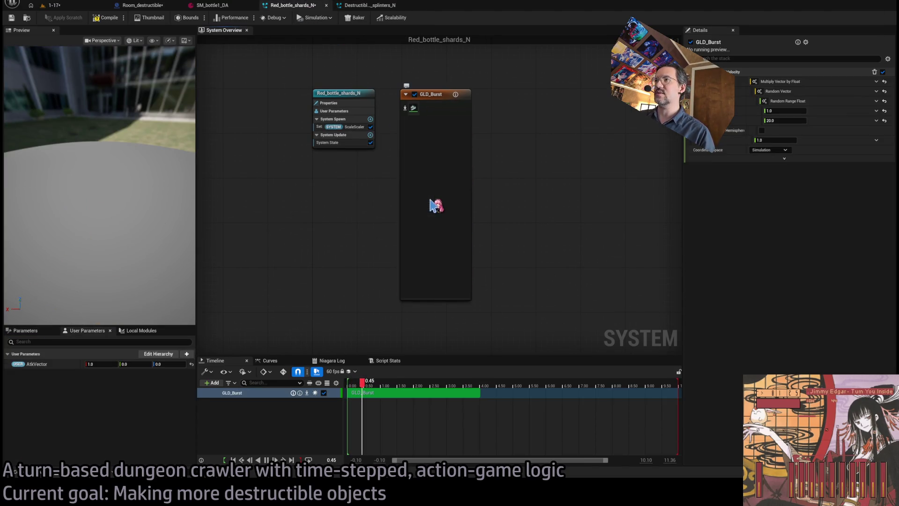
pyautogui.click(421, 190)
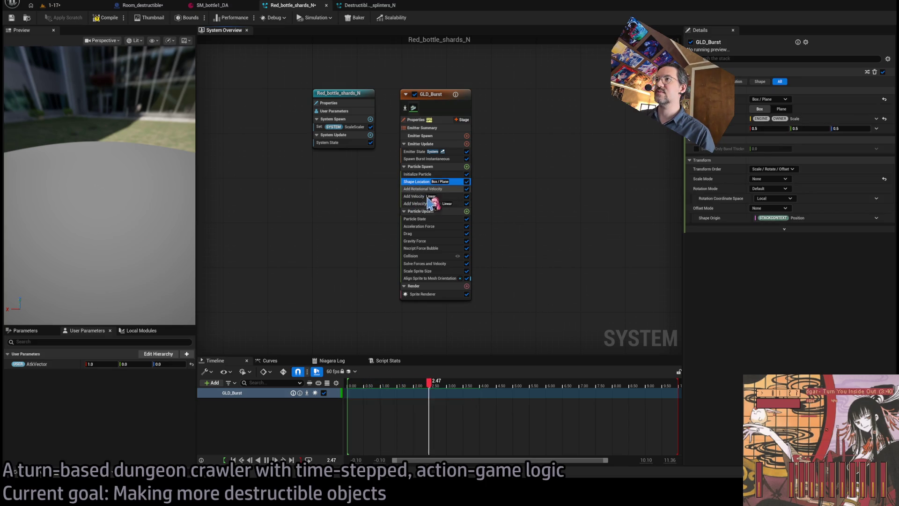
pyautogui.click(54, 5)
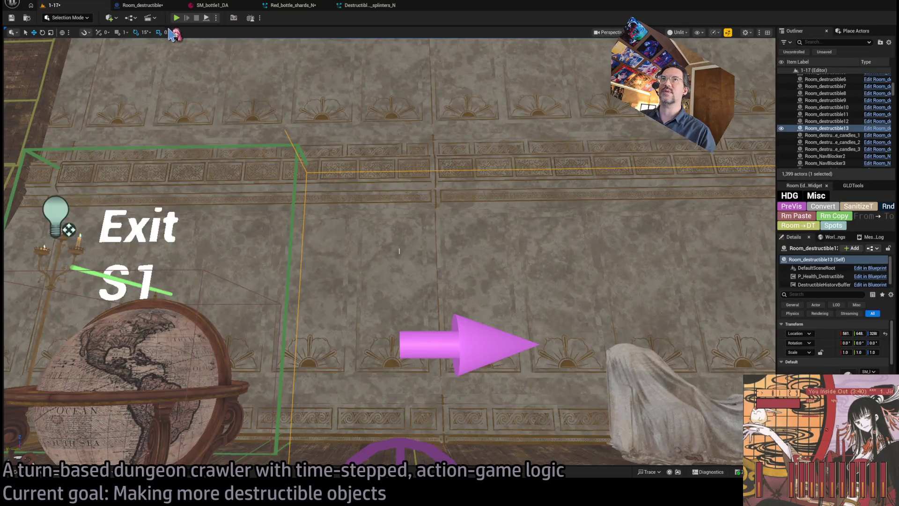
# Step: Play-test with a projectile attack, replay the bottle shattering into red shards, then return to Red_bottle_shards_N
pyautogui.hotkey('alt', 'p')
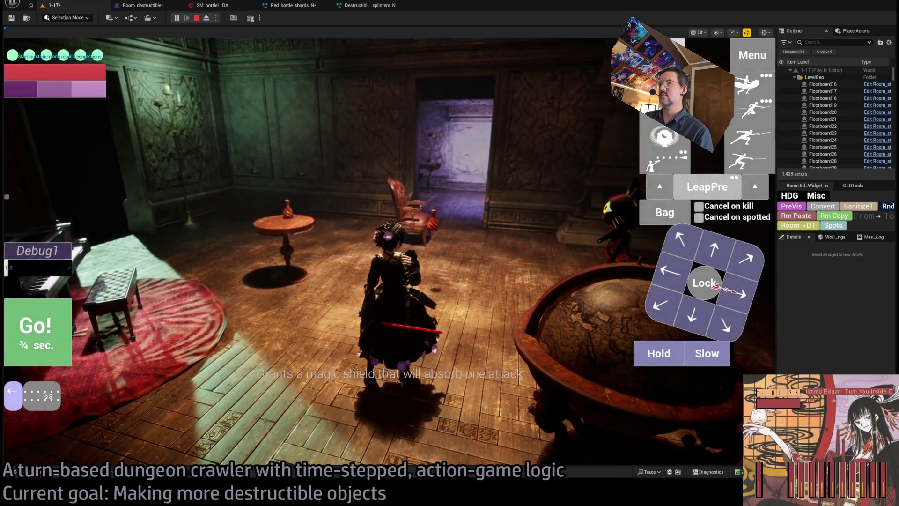
pyautogui.click(749, 161)
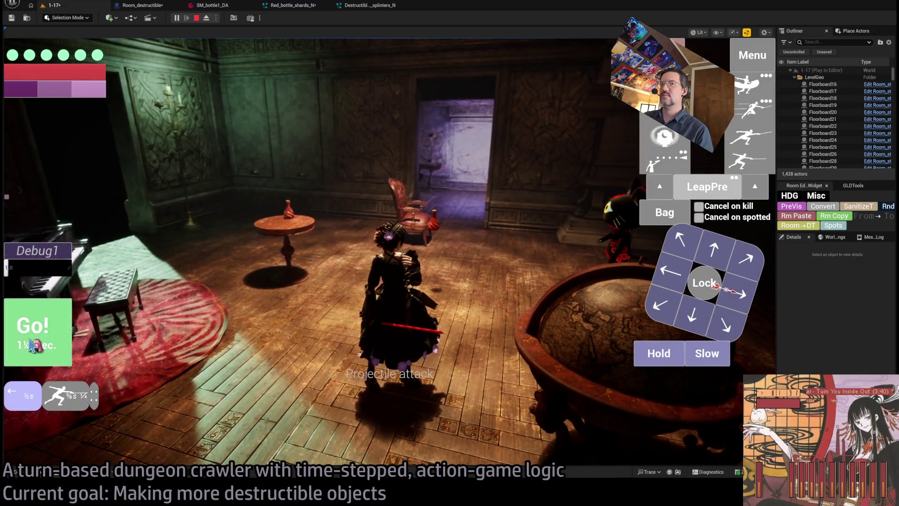
pyautogui.click(32, 345)
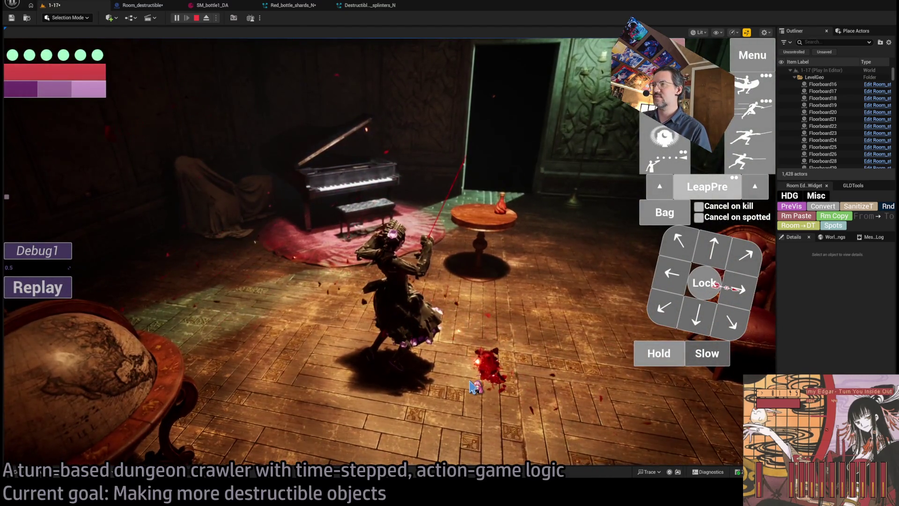
pyautogui.click(66, 287)
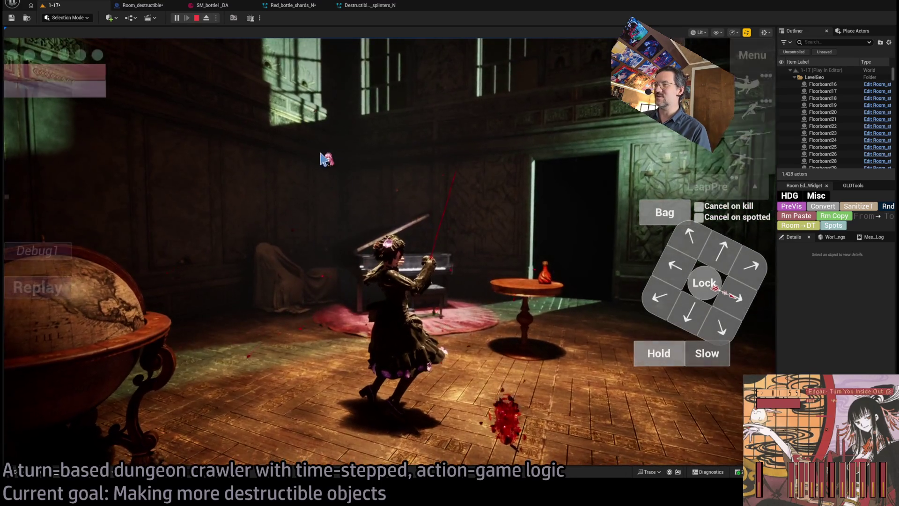
pyautogui.click(274, 6)
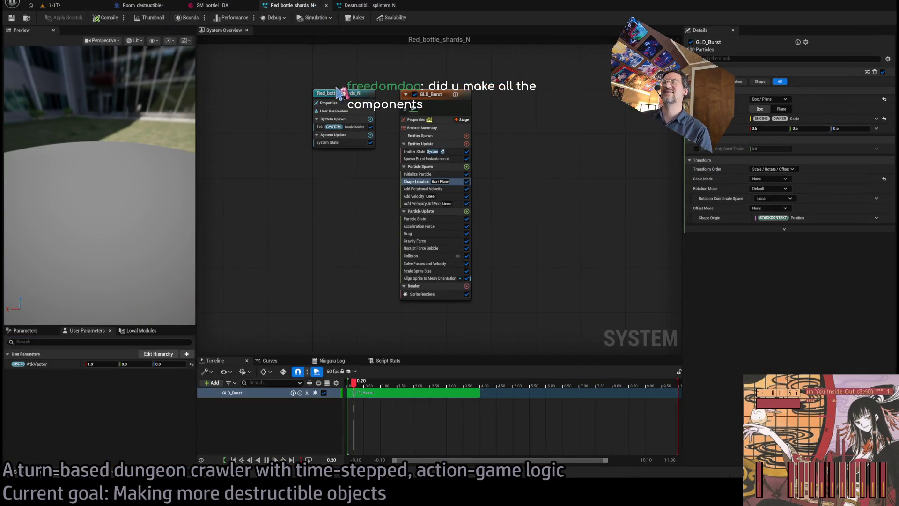
# Step: Close both Niagara tabs, reopen Red_bottle_shards_N from SM_bottle1_DA's Destruct VFX slot, and check AtkVec velocity
pyautogui.moveTo(131, 156); pyautogui.dragTo(141, 157)
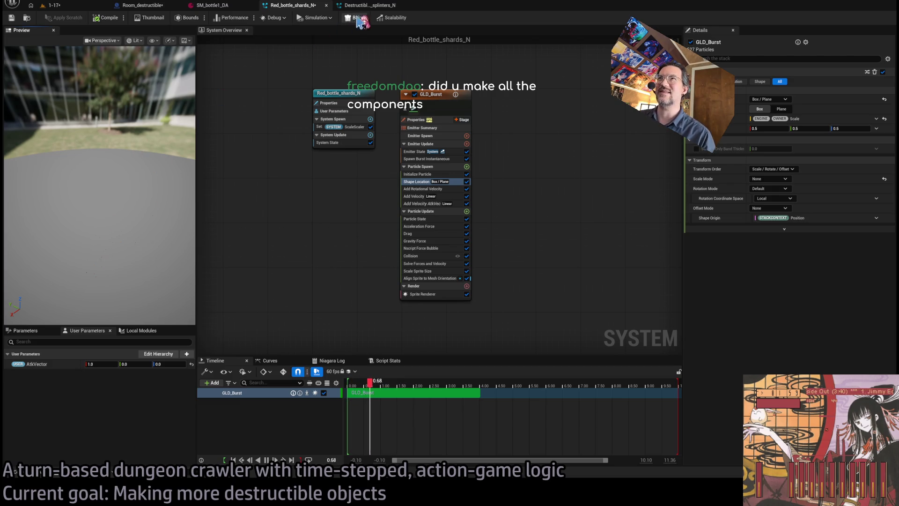
pyautogui.middleClick(304, 7)
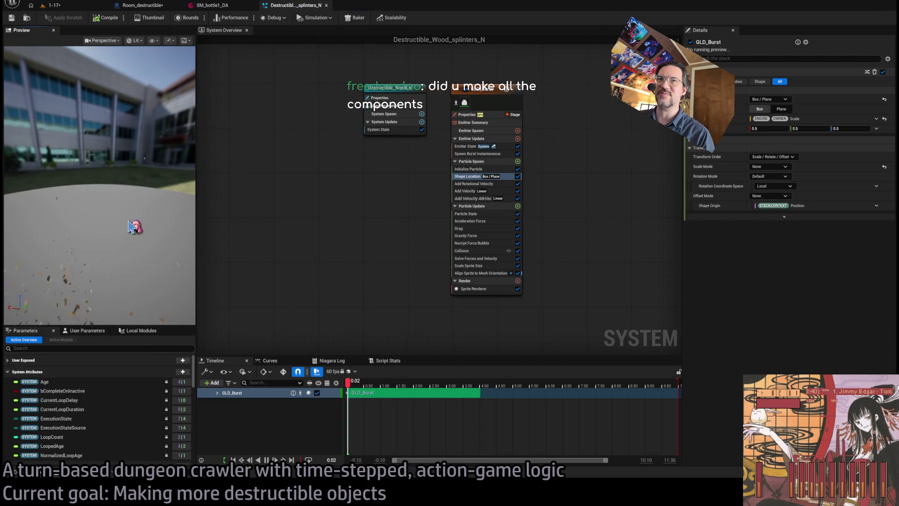
pyautogui.middleClick(274, 6)
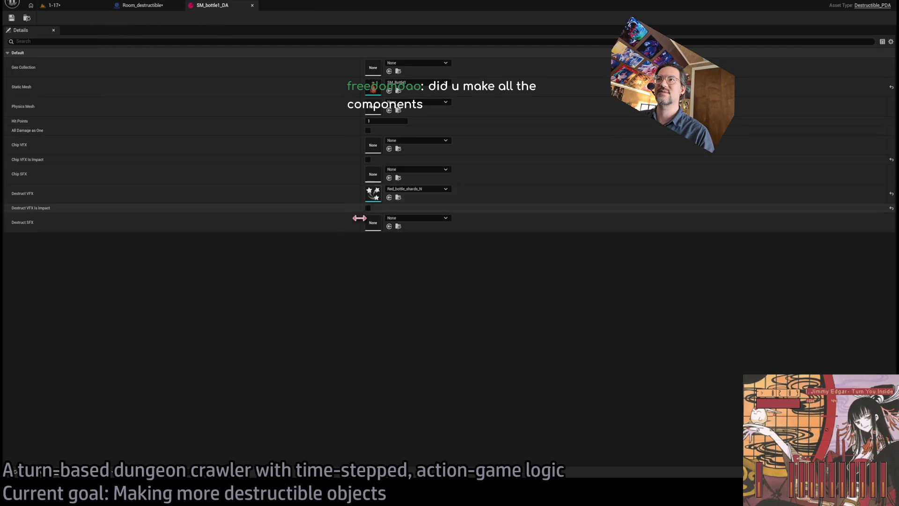
pyautogui.doubleClick(377, 192)
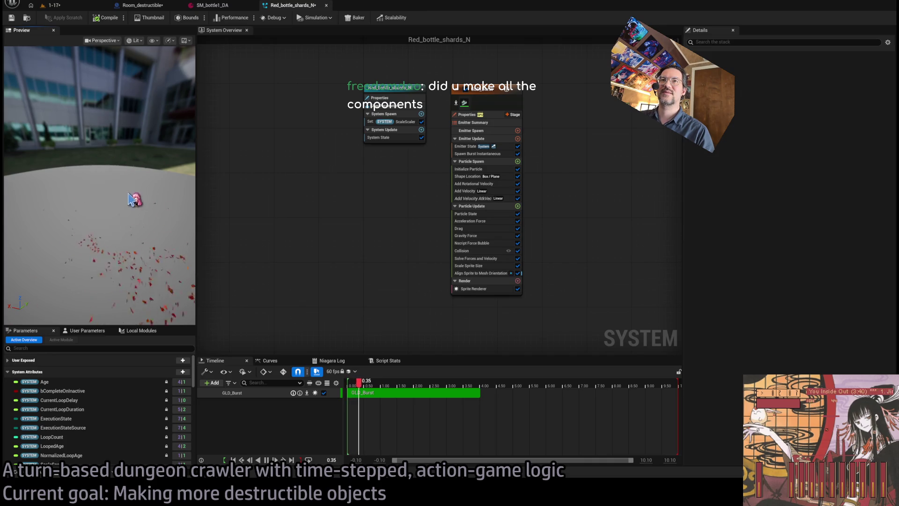
pyautogui.moveTo(133, 199)
pyautogui.mouseDown()
pyautogui.moveTo(133, 215)
pyautogui.moveTo(123, 215)
pyautogui.mouseUp()
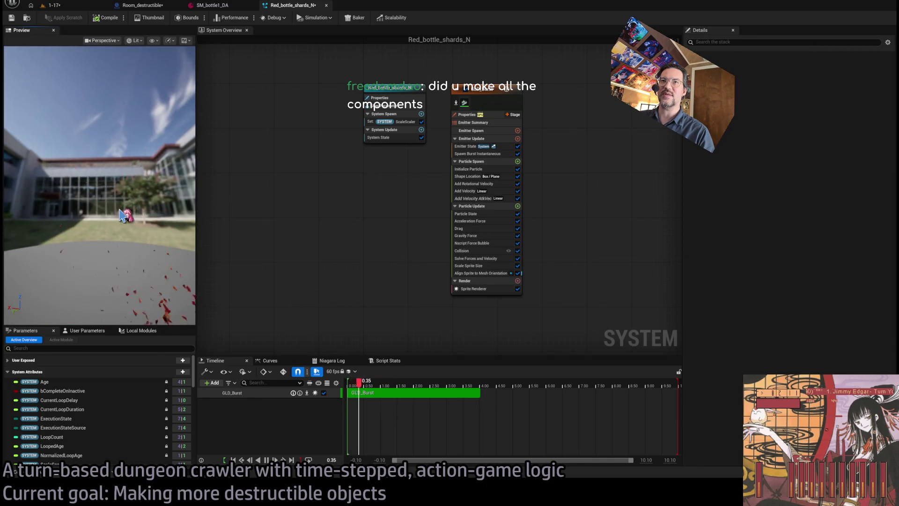
pyautogui.click(469, 199)
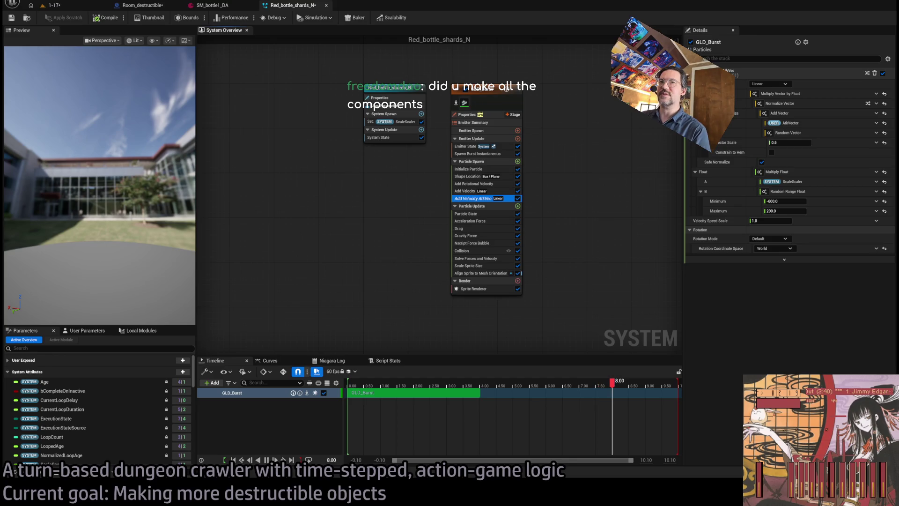
pyautogui.click(72, 6)
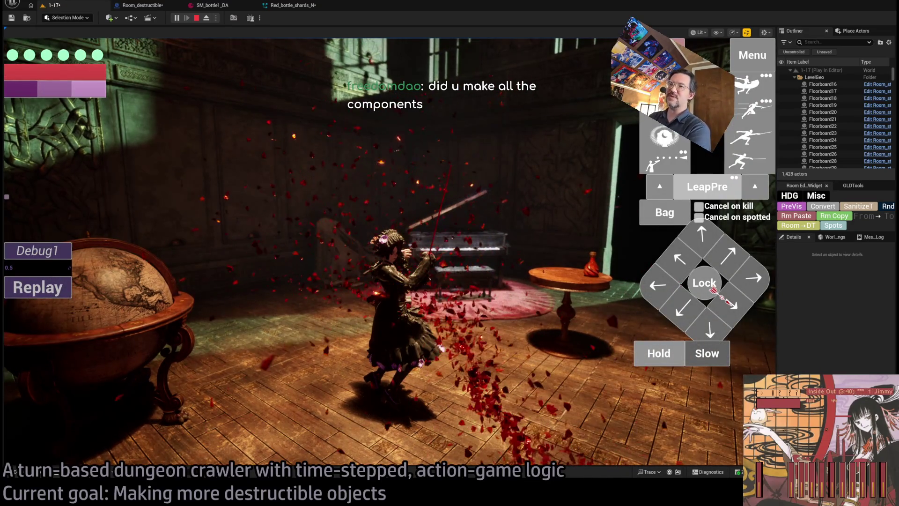
# Step: Focus the game viewport and queue two forward steps toward the cat enemy
pyautogui.click(368, 326)
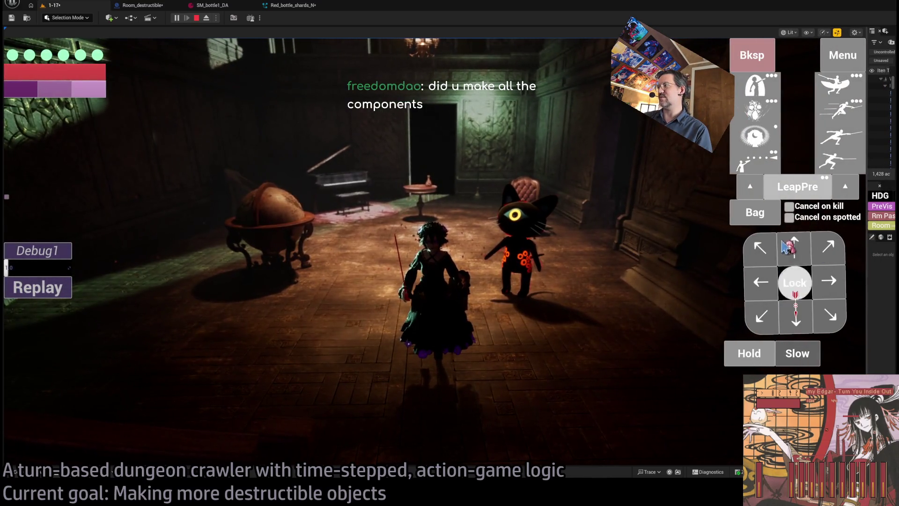
pyautogui.click(794, 249)
pyautogui.click(795, 252)
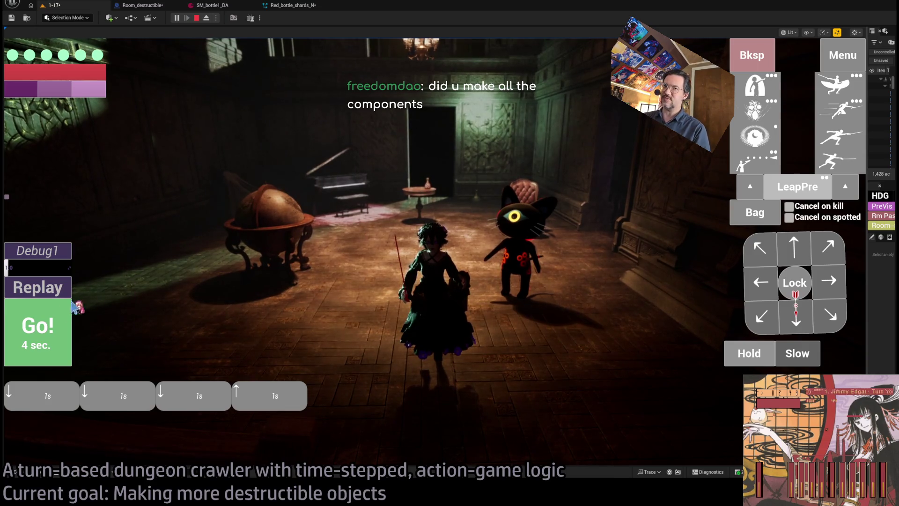
# Step: Run the four queued moves, lock onto the cat, and advance with diagonal and half-second forward moves
pyautogui.click(70, 309)
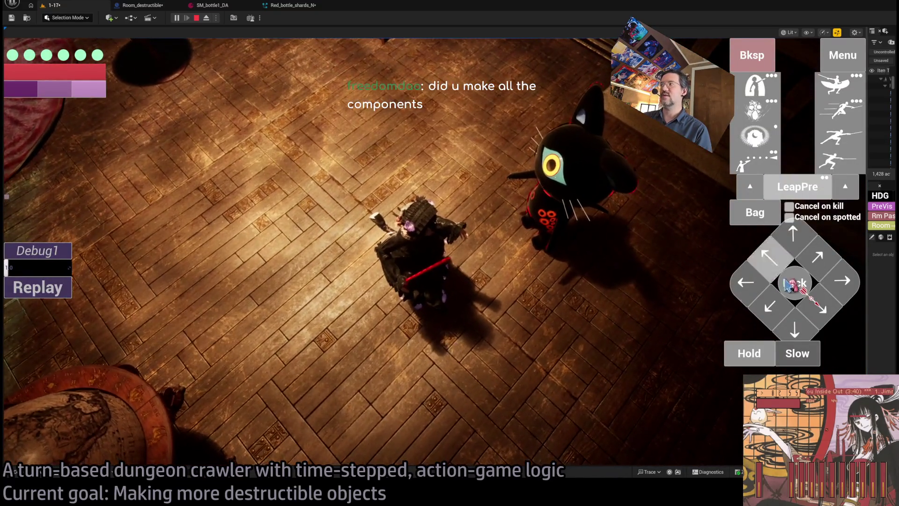
pyautogui.click(789, 284)
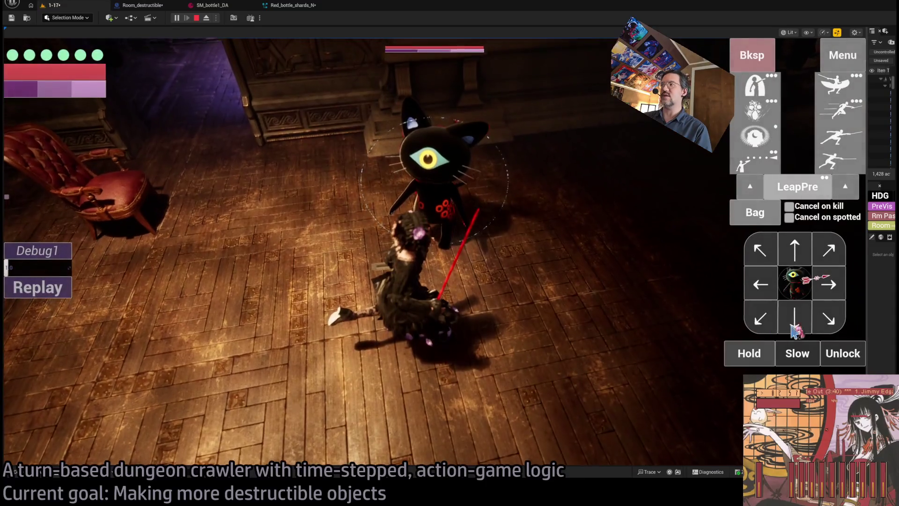
pyautogui.click(820, 320)
pyautogui.click(820, 321)
pyautogui.click(803, 262)
pyautogui.click(37, 328)
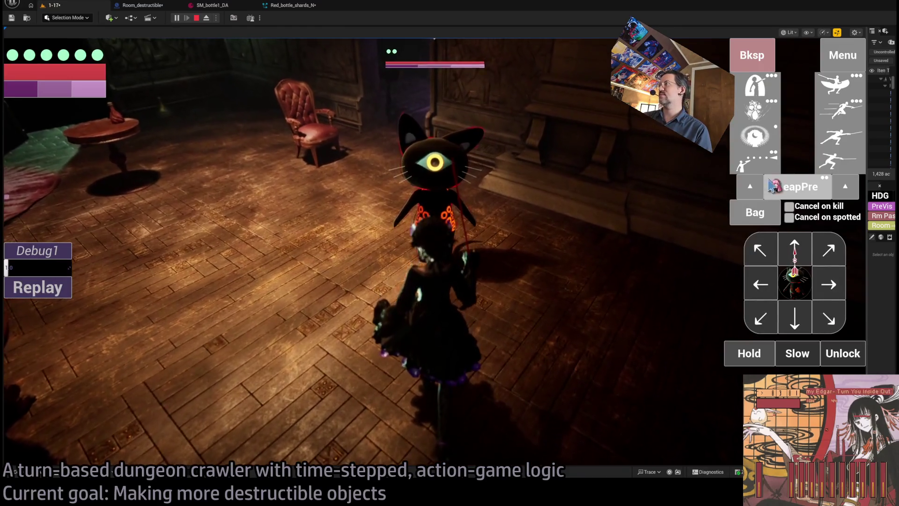
# Step: Attack with two leaping thrusts, use the first inventory item, and strike to shatter the bottle
pyautogui.click(838, 102)
pyautogui.click(837, 102)
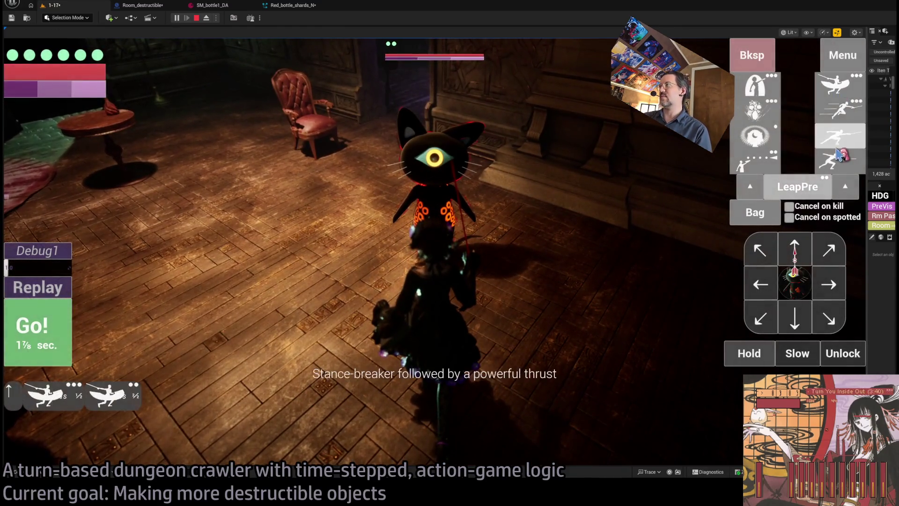
pyautogui.click(47, 332)
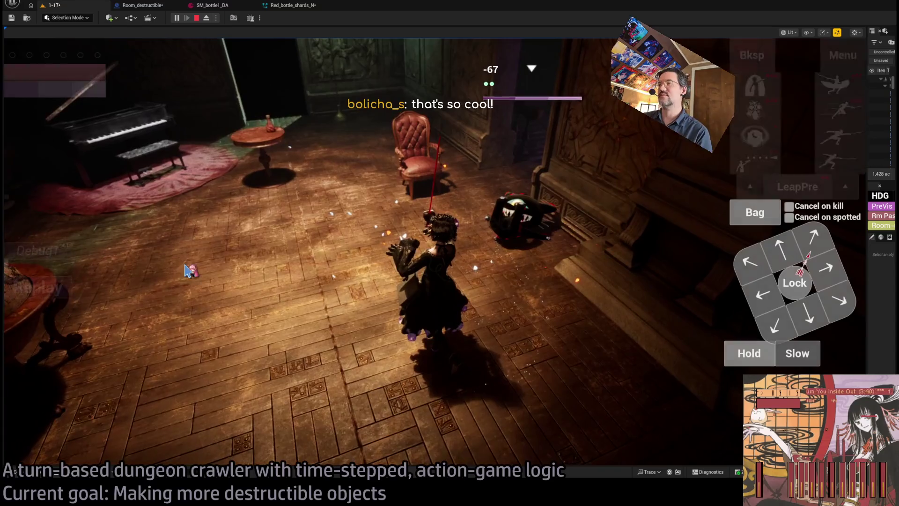
pyautogui.click(763, 217)
pyautogui.press('Return')
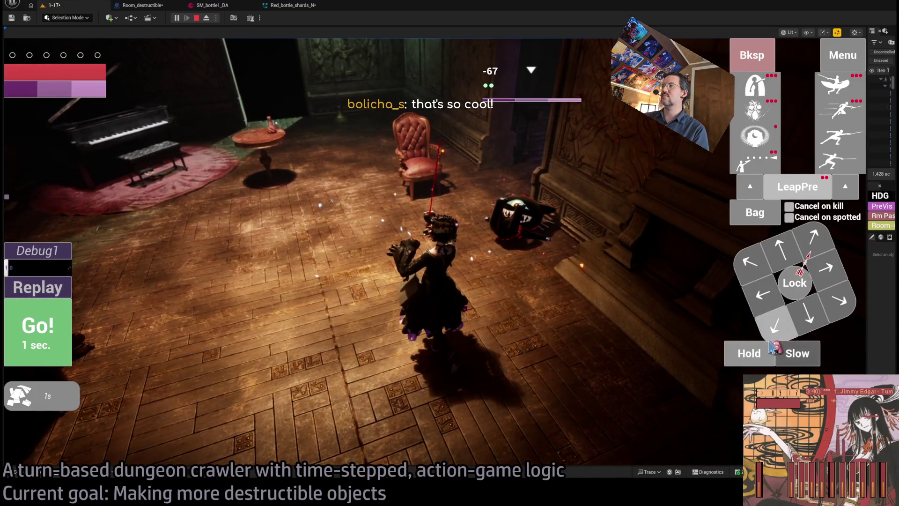
pyautogui.click(777, 330)
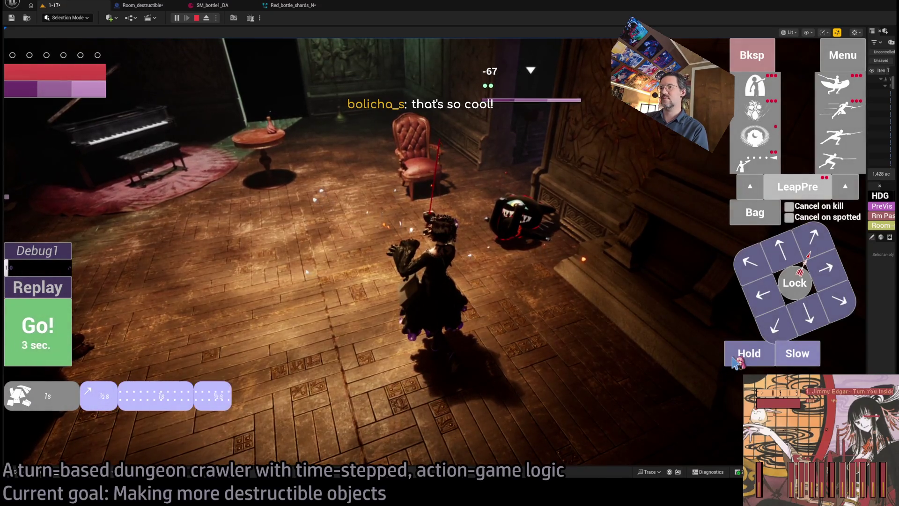
pyautogui.click(34, 329)
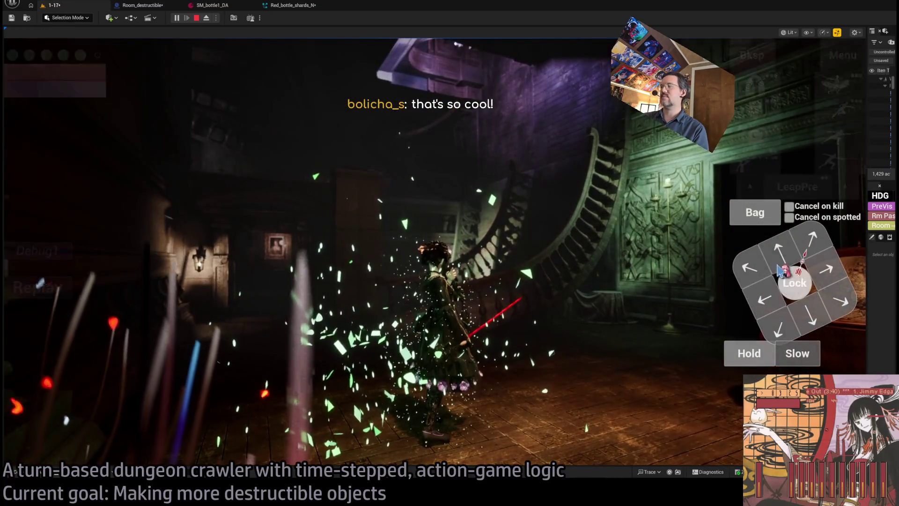
# Step: Leap into the purple room, thrust at the enemy by the red-bottle table, replay it, and check the inventory
pyautogui.click(791, 190)
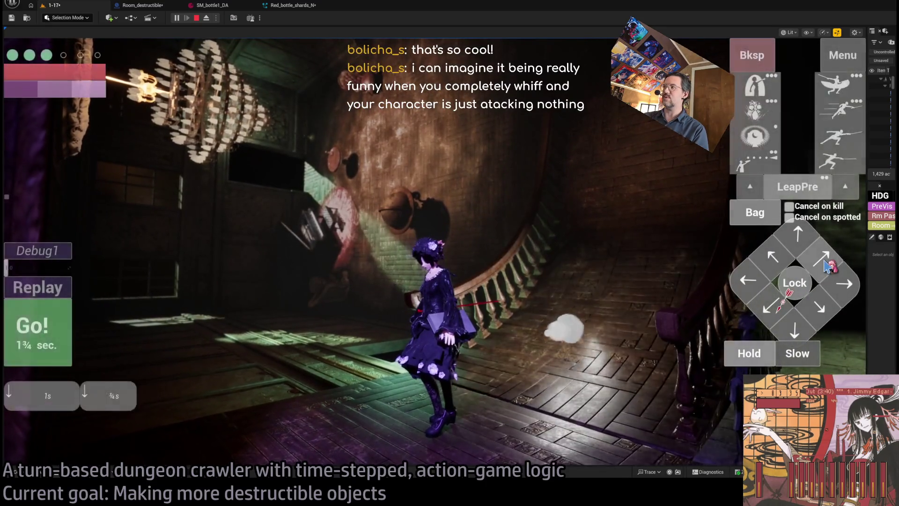
pyautogui.click(45, 337)
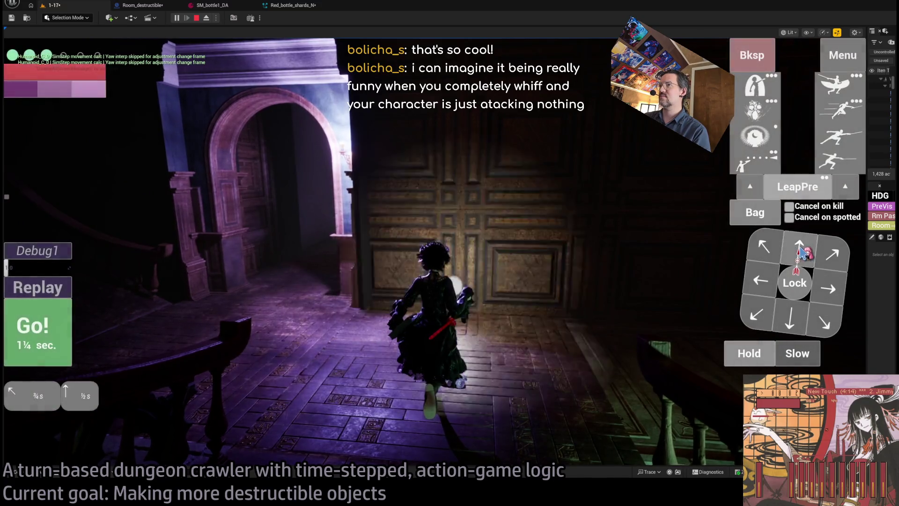
pyautogui.click(333, 311)
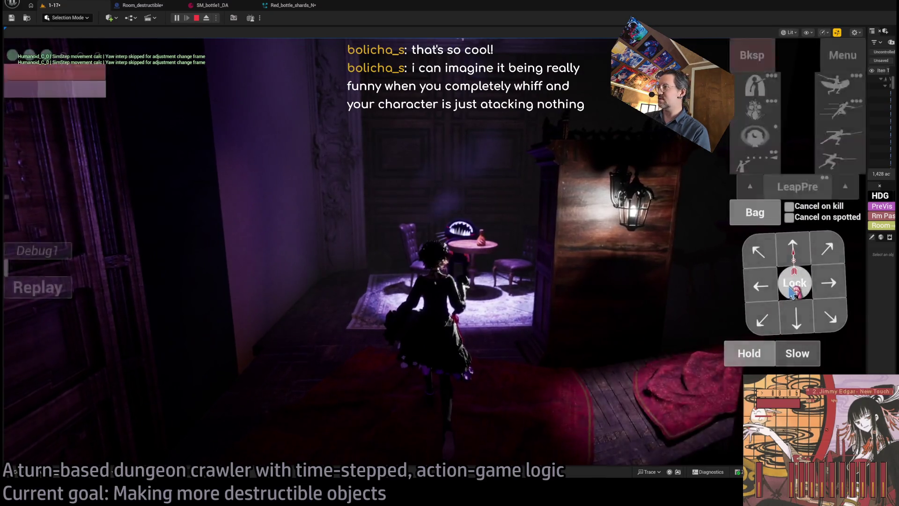
pyautogui.click(848, 117)
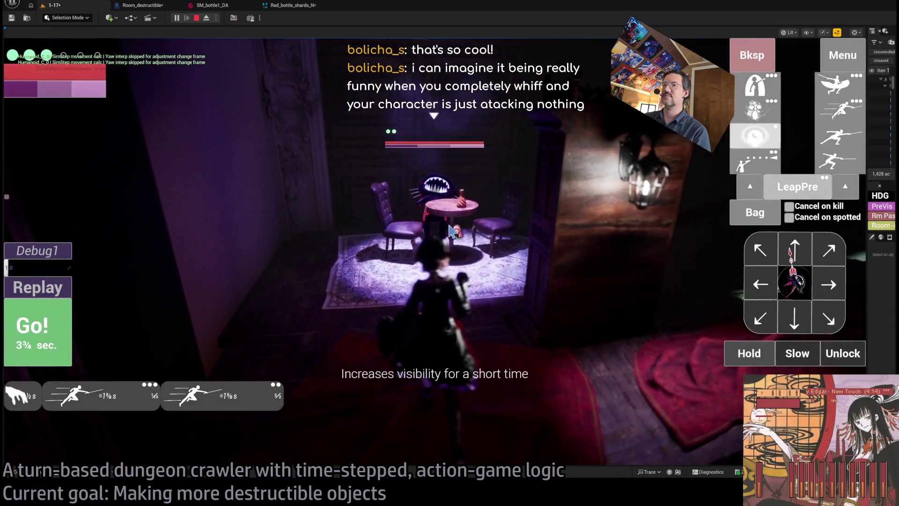
pyautogui.click(45, 339)
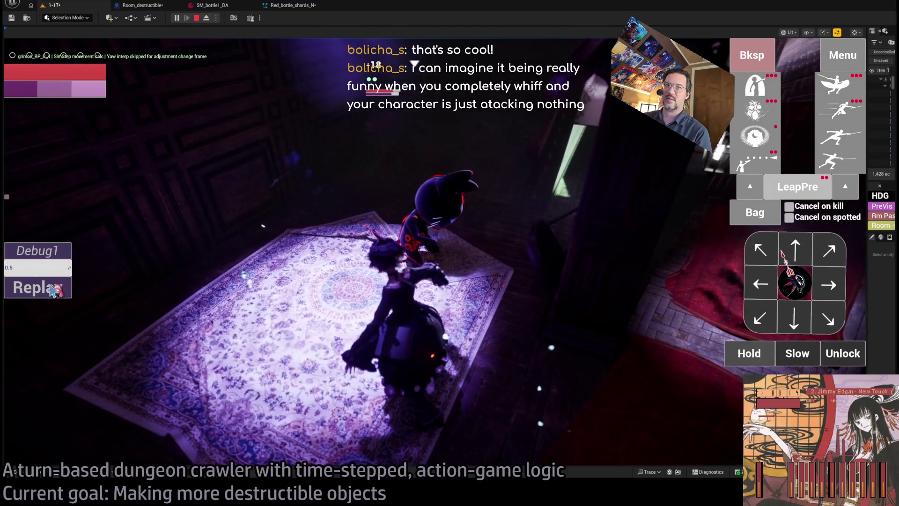
pyautogui.click(59, 285)
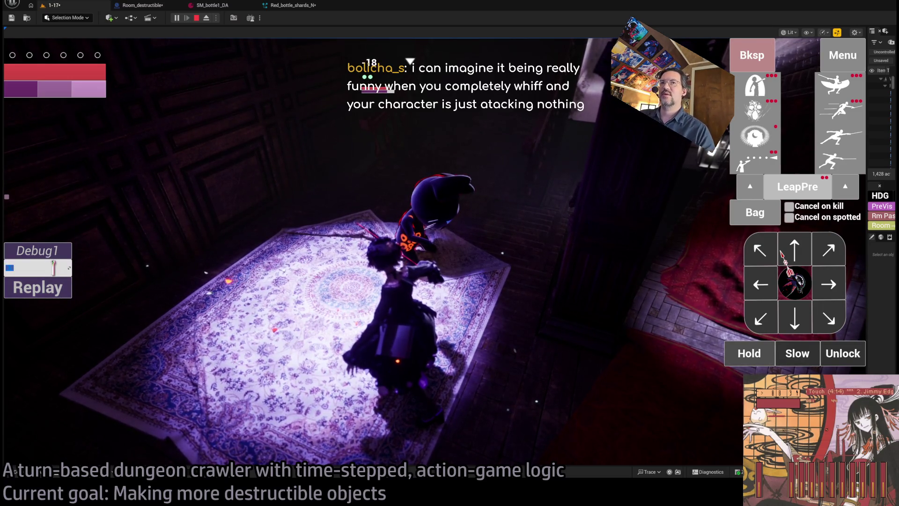
pyautogui.click(742, 216)
pyautogui.click(597, 190)
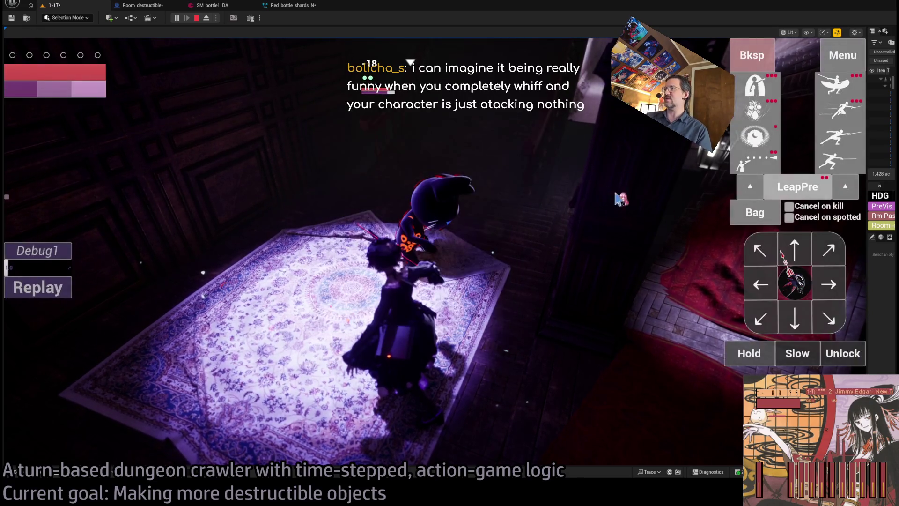
# Step: Open and close the inventory, then fire a projectile that knocks the cat down on the rug
pyautogui.click(754, 217)
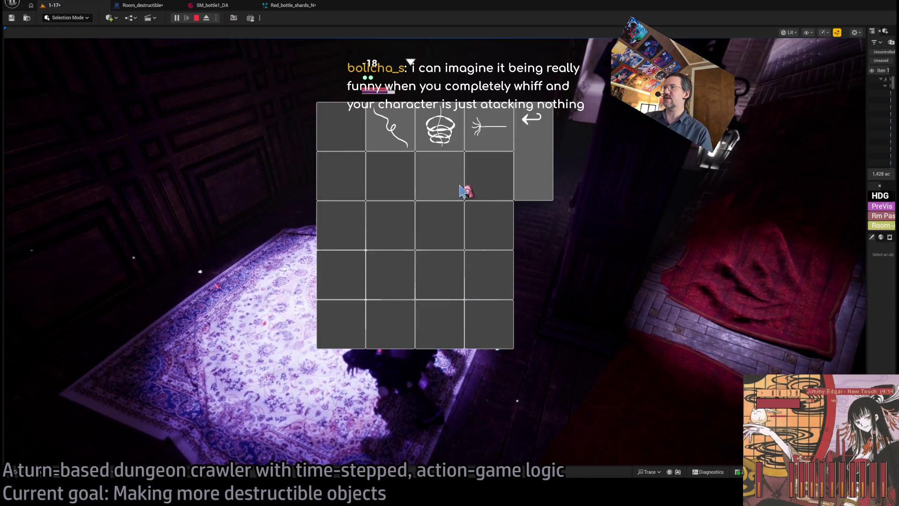
pyautogui.click(531, 181)
pyautogui.click(842, 192)
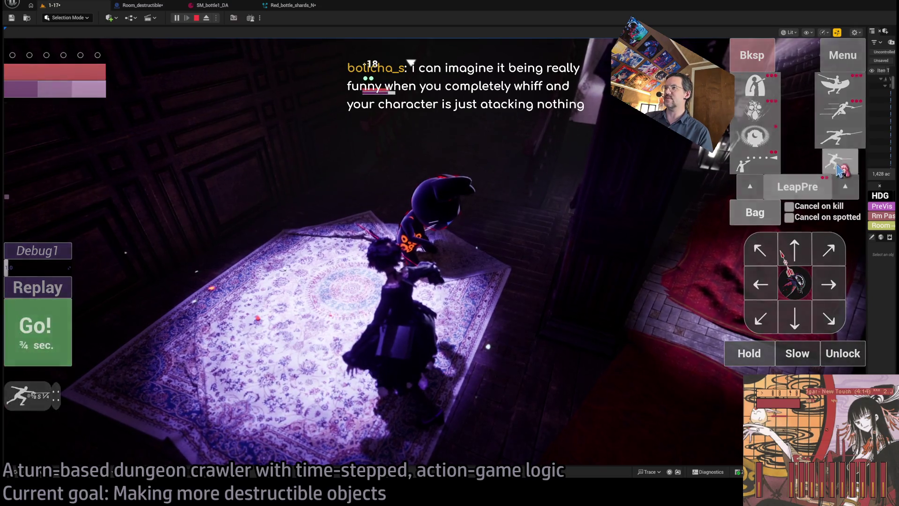
pyautogui.click(337, 299)
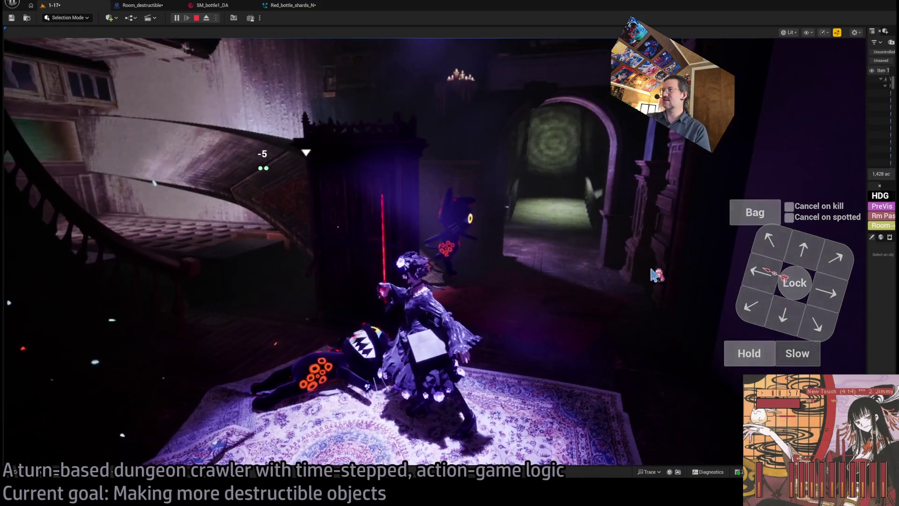
# Step: Lock onto the second cat, step forward, replay, then lunge at it twice
pyautogui.click(795, 282)
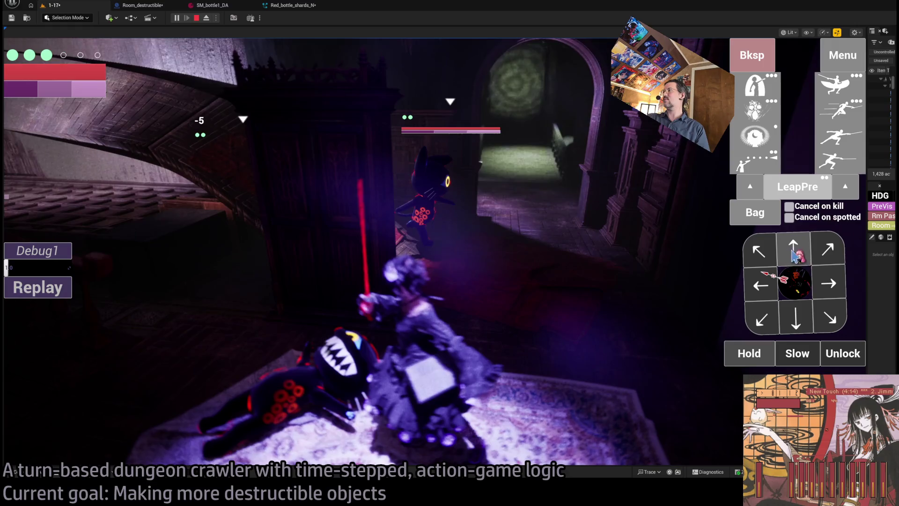
pyautogui.click(794, 248)
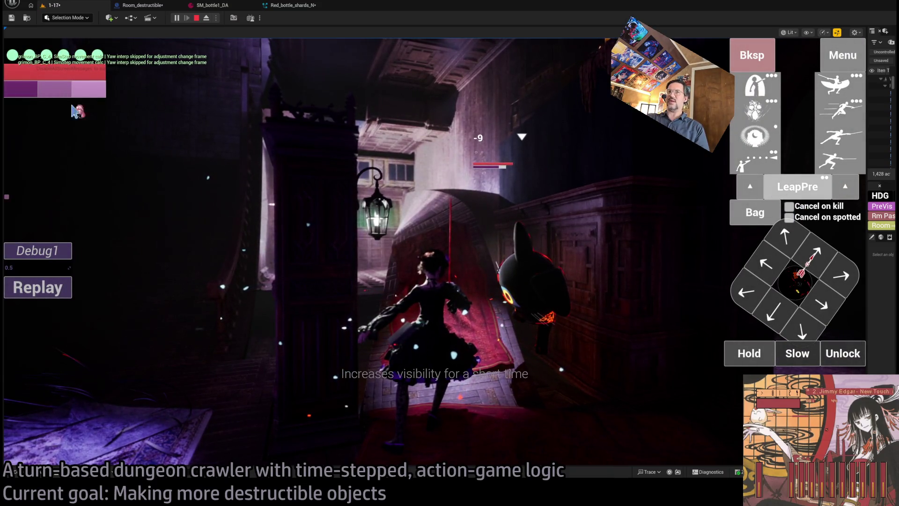
pyautogui.click(52, 295)
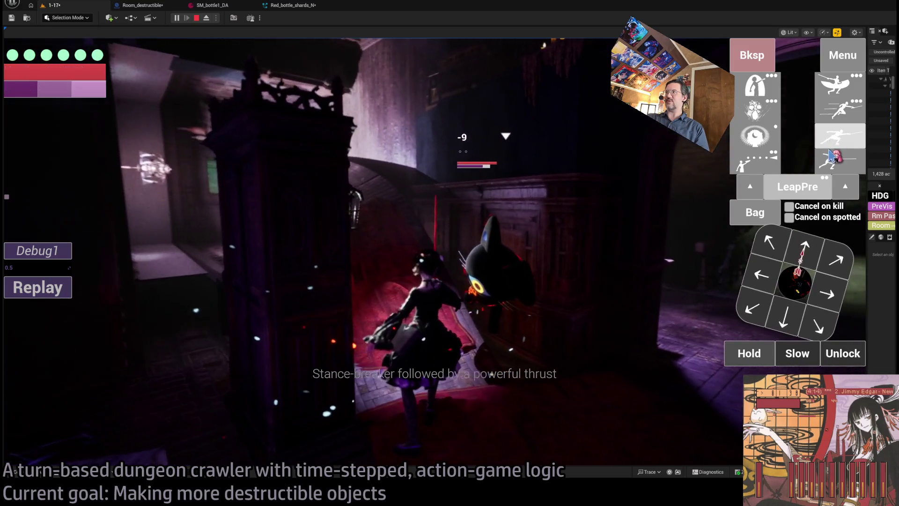
pyautogui.click(831, 151)
pyautogui.click(831, 151)
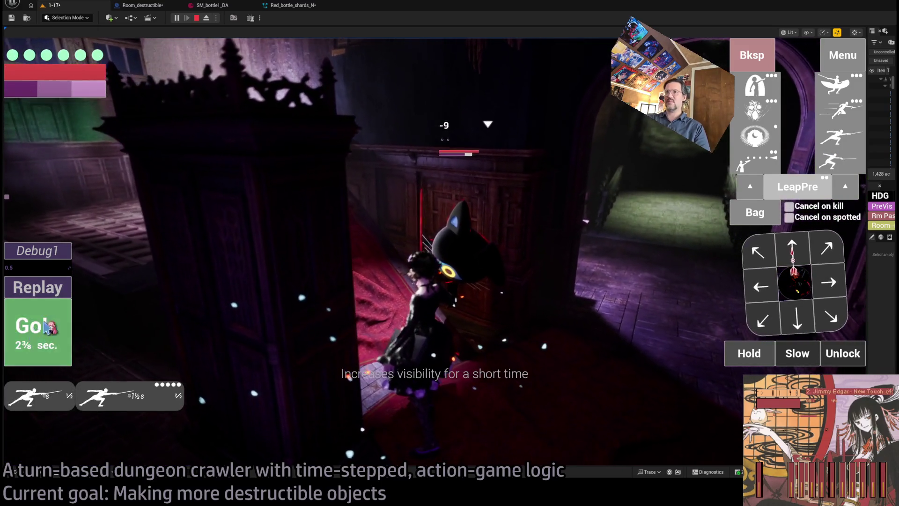
pyautogui.click(35, 333)
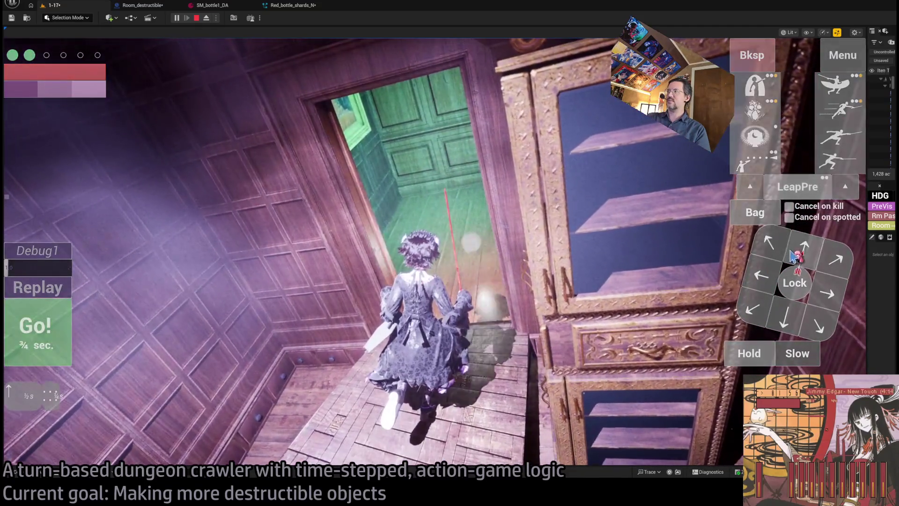
# Step: Walk through the green room doorway and along the sunlit corridor
pyautogui.click(824, 297)
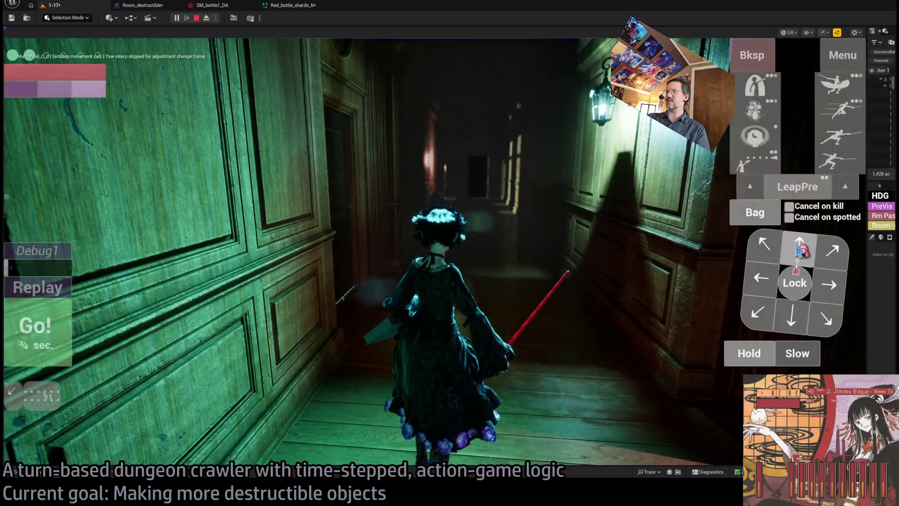
pyautogui.click(71, 326)
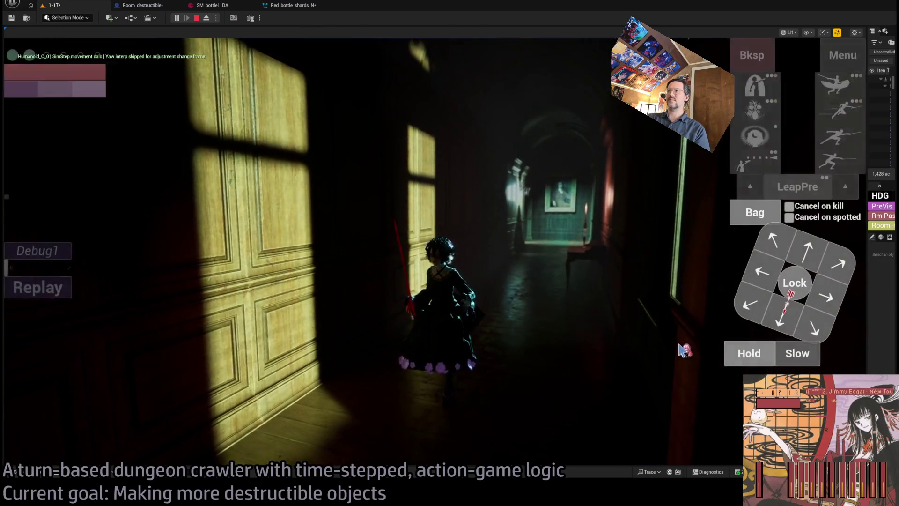
pyautogui.click(442, 329)
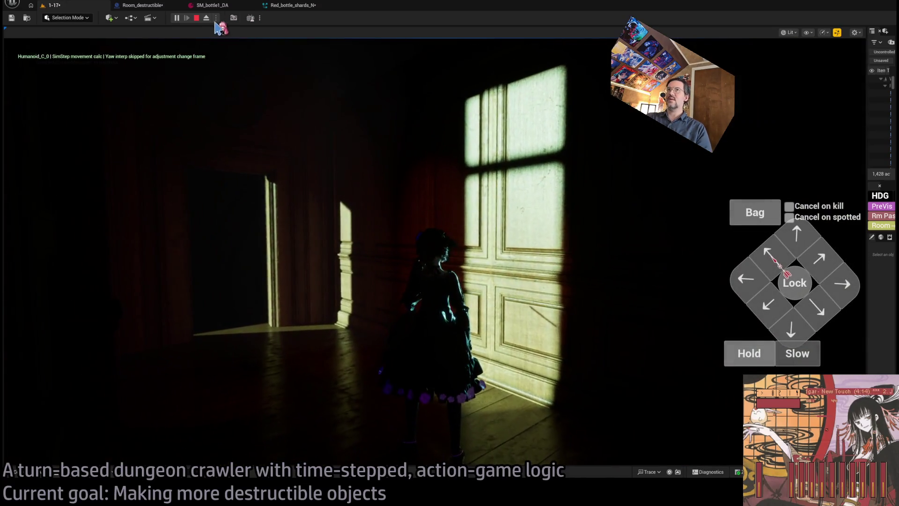
# Step: Eject to fly a free camera around the mansion, then possess the character and turn down the corridor
pyautogui.click(206, 18)
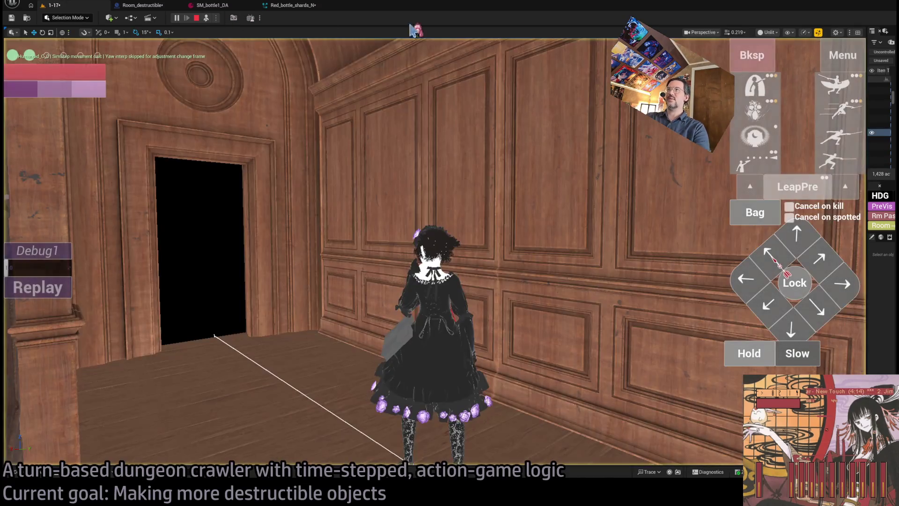
pyautogui.moveTo(582, 155); pyautogui.dragTo(491, 174)
pyautogui.scroll(3, 520, 165)
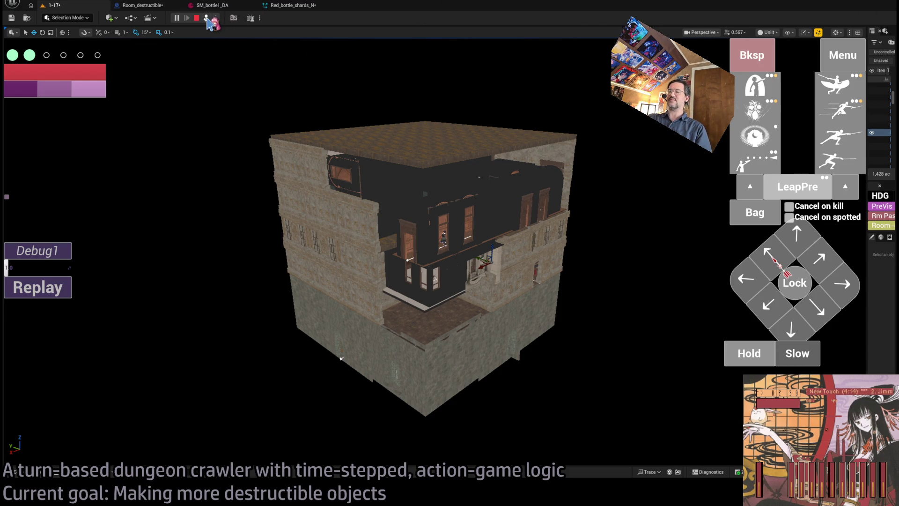
pyautogui.click(206, 19)
pyautogui.press('w')
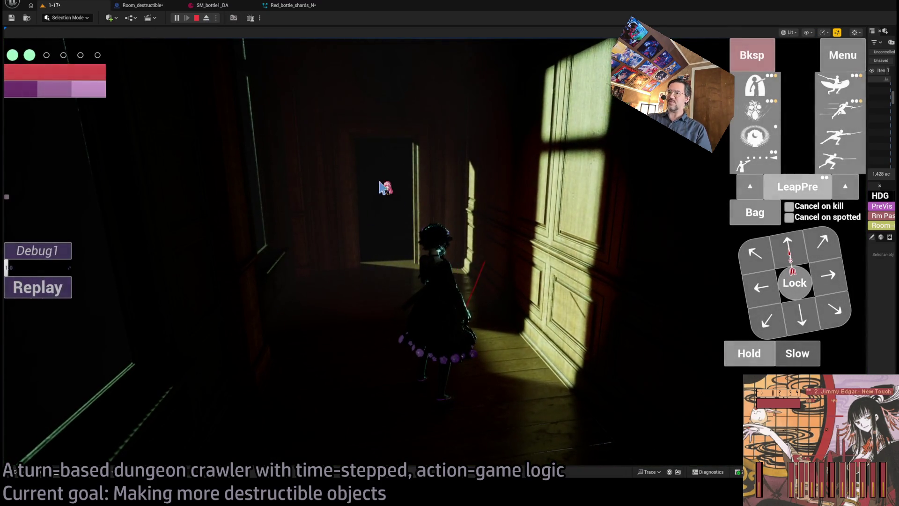
pyautogui.press('d')
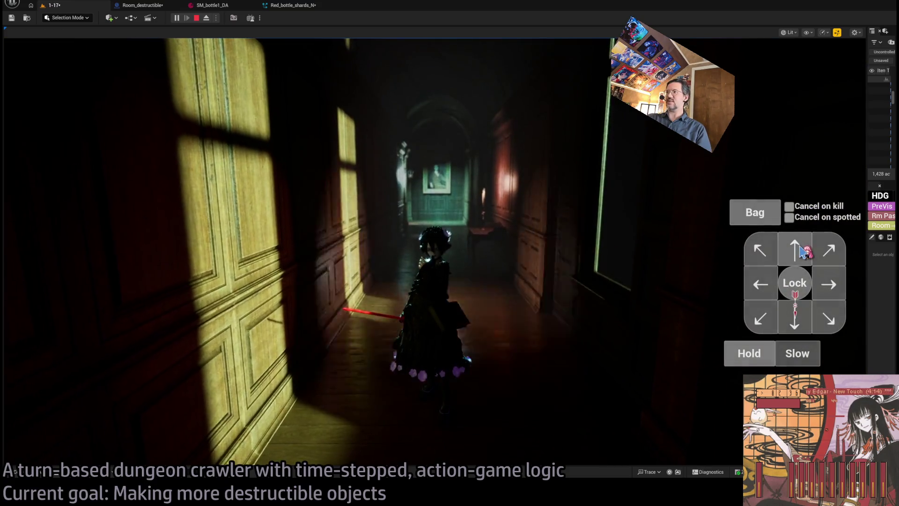
# Step: Run the turn, then plan and execute a route left, up and right along the corridor
pyautogui.click(72, 327)
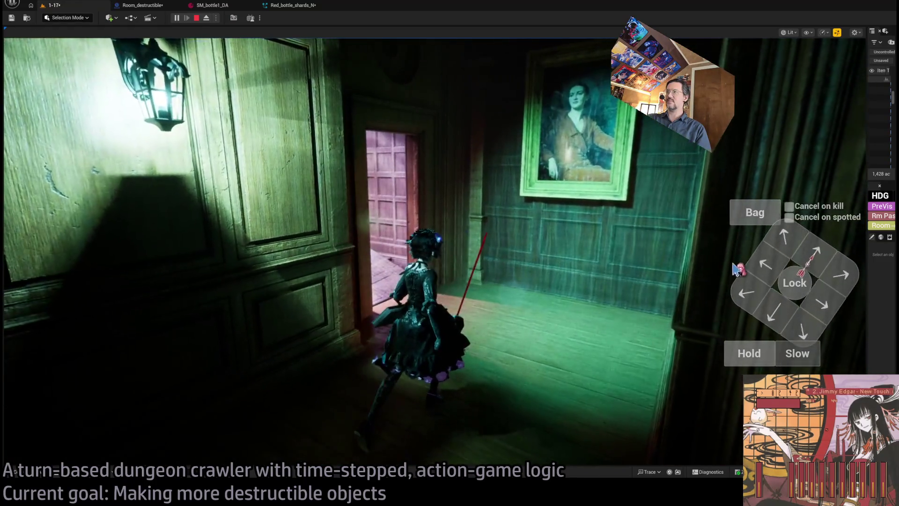
pyautogui.click(775, 266)
pyautogui.click(778, 268)
pyautogui.click(829, 257)
pyautogui.click(841, 274)
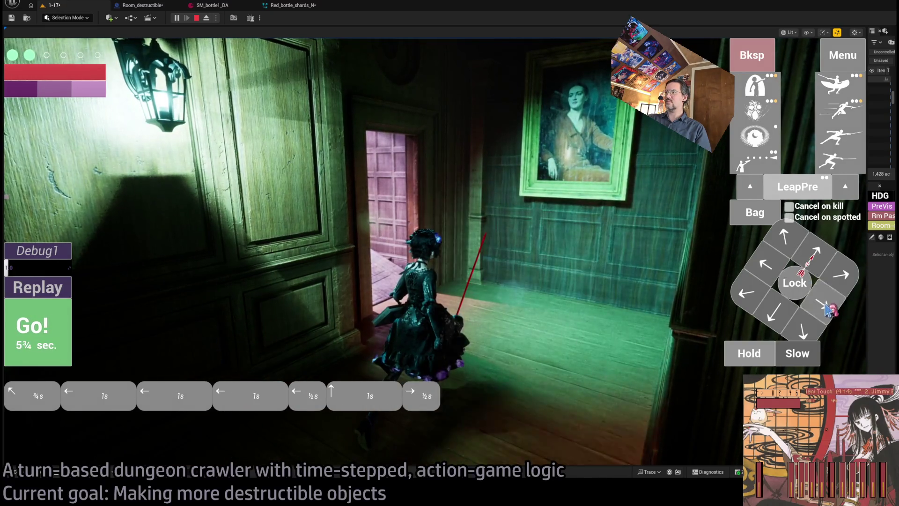
pyautogui.click(822, 303)
pyautogui.click(841, 274)
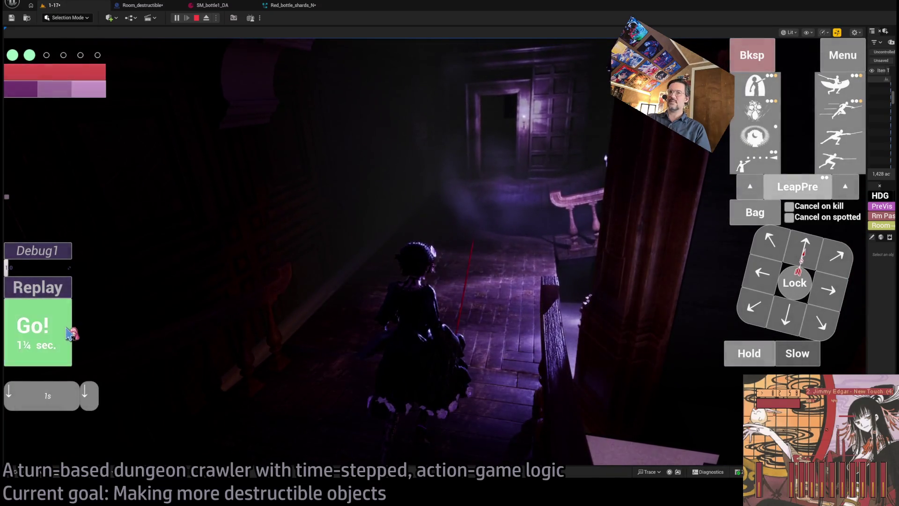
pyautogui.click(66, 334)
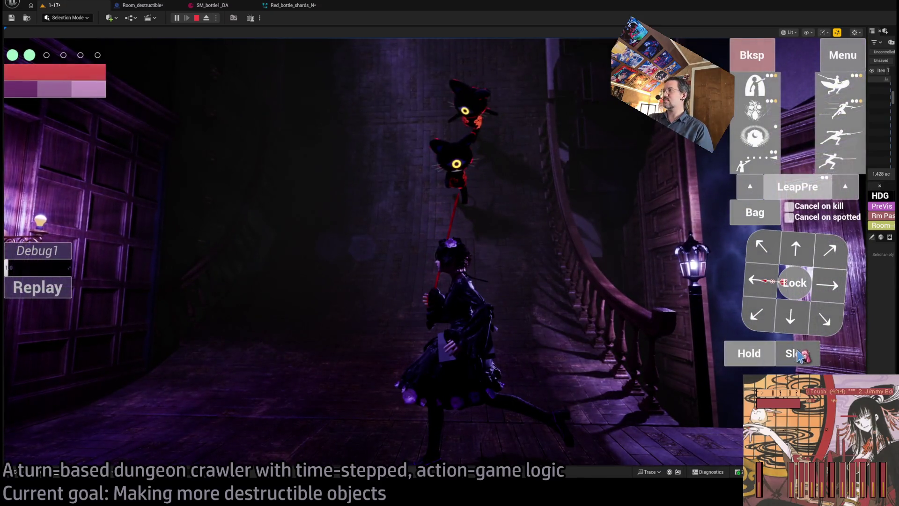
# Step: Queue a short move and play the next turns toward the staircase and the cats
pyautogui.click(794, 244)
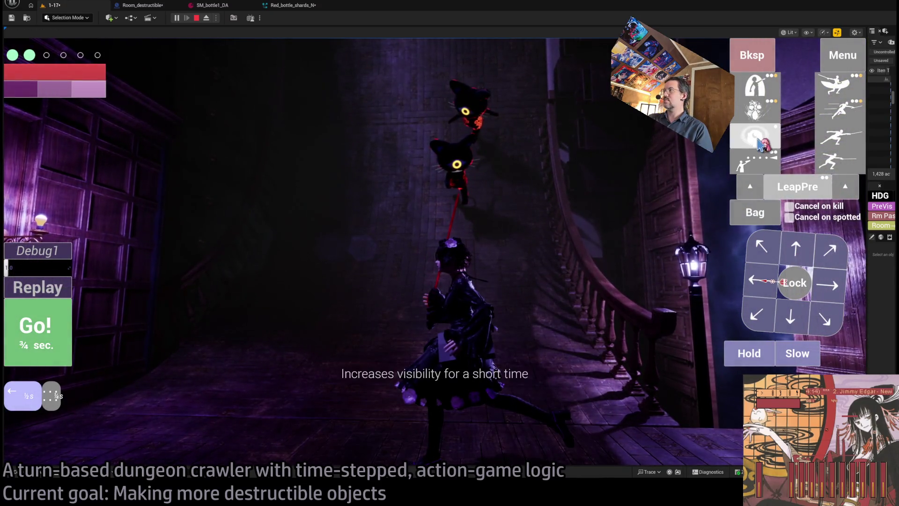
pyautogui.click(46, 332)
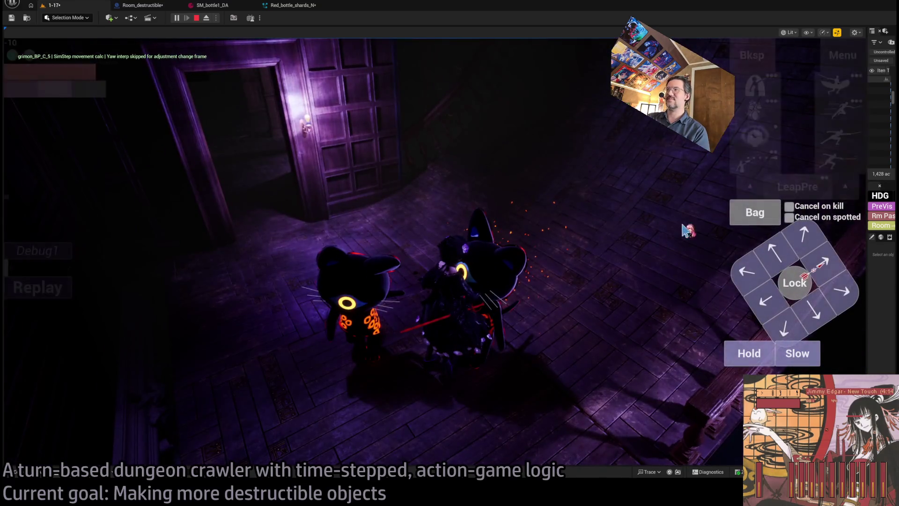
pyautogui.click(52, 335)
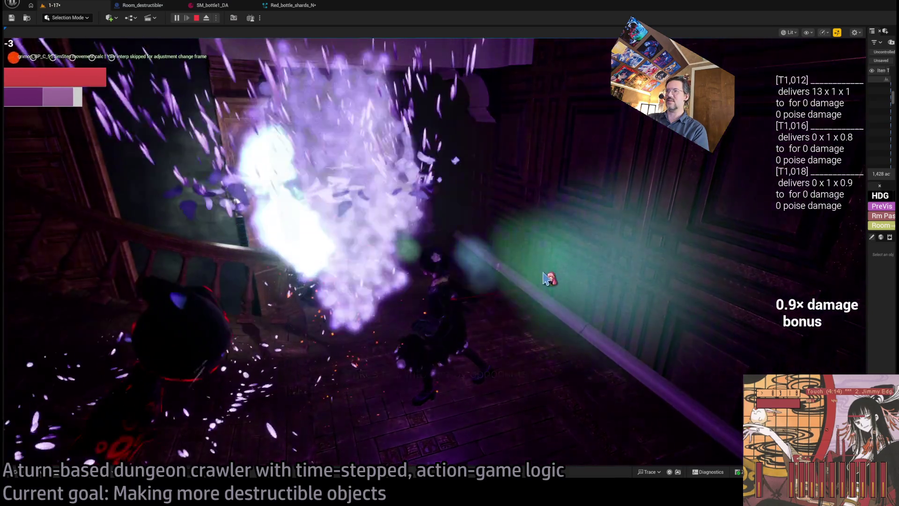
# Step: Replay the attack turn, lock onto the nearby cat, and open the inventory with the sewing needle
pyautogui.click(39, 277)
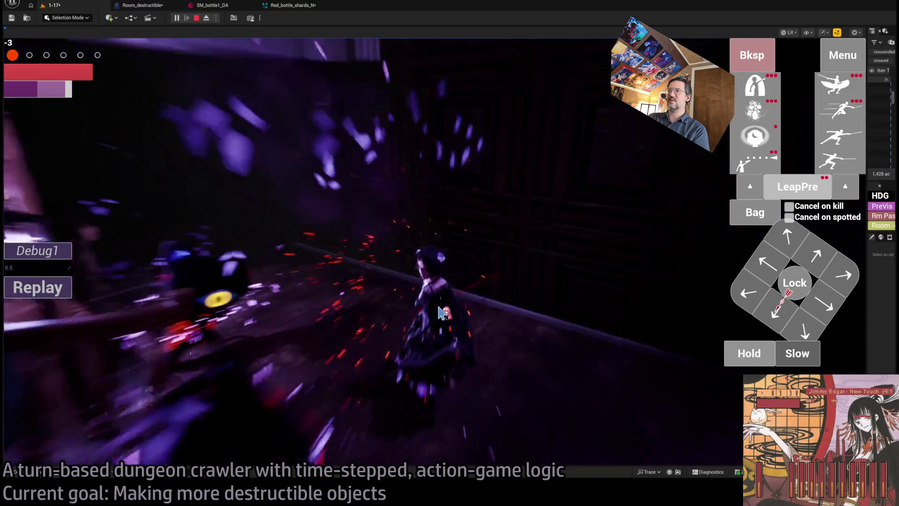
pyautogui.click(465, 320)
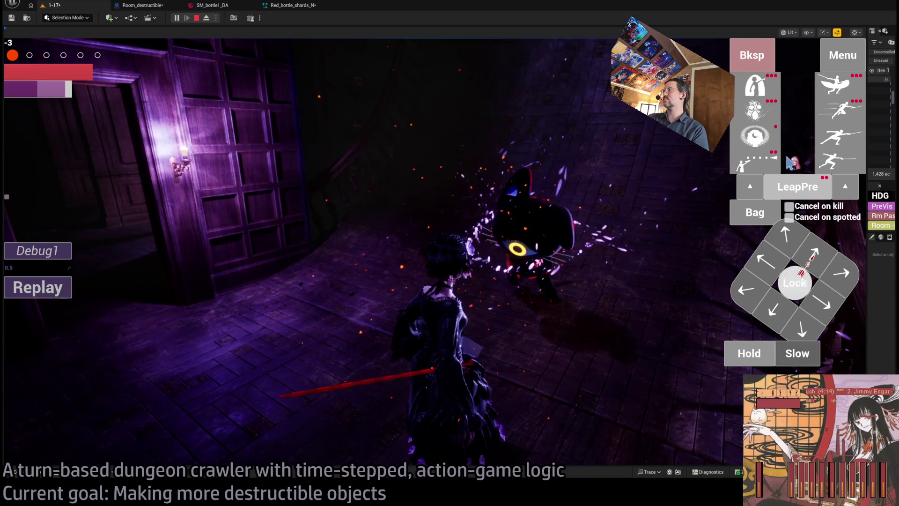
pyautogui.click(774, 284)
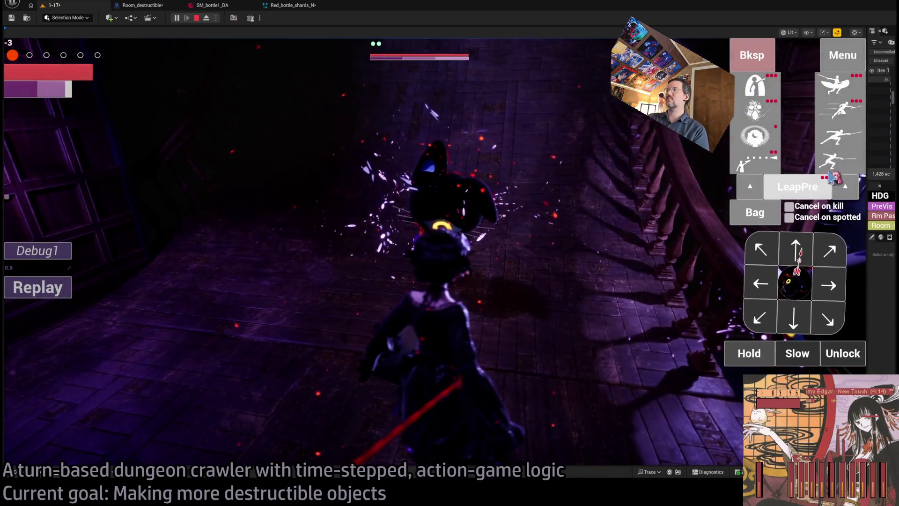
pyautogui.click(761, 215)
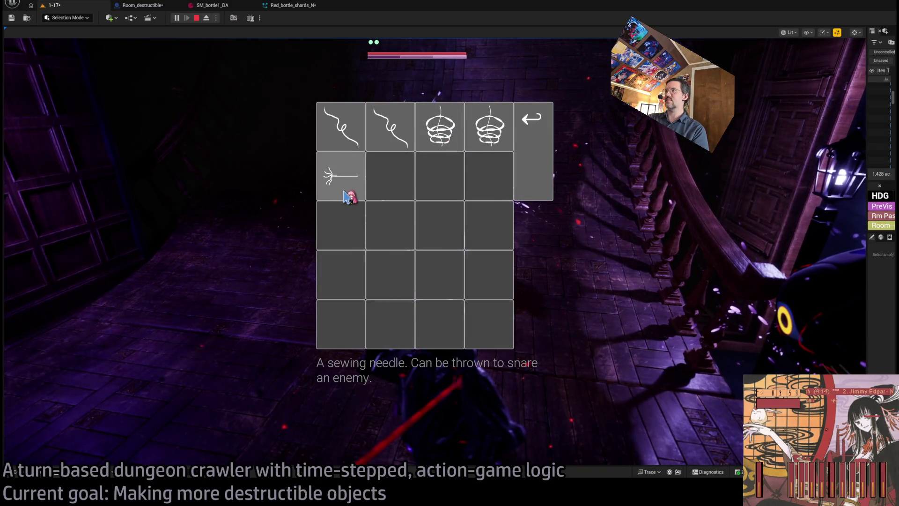
# Step: Close the inventory and launch a two-hit light attack combo against the cat
pyautogui.click(552, 170)
pyautogui.click(828, 251)
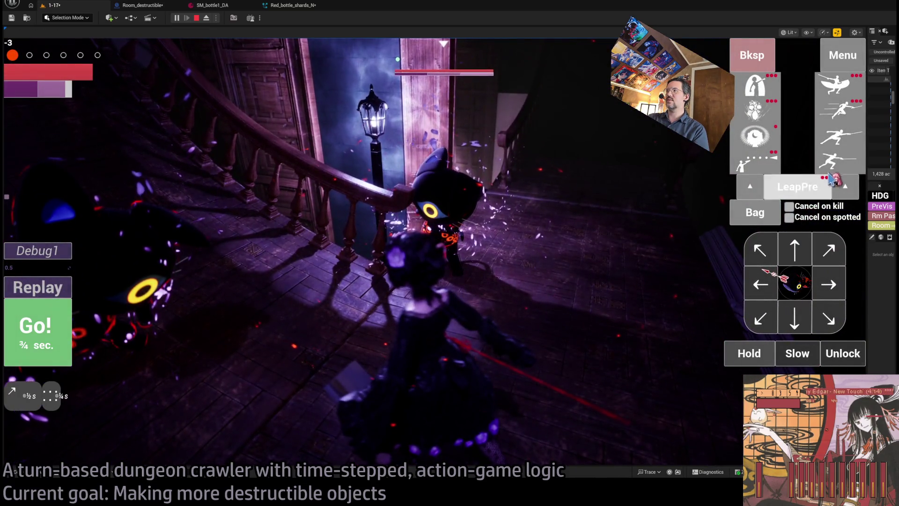
pyautogui.click(833, 171)
pyautogui.click(834, 171)
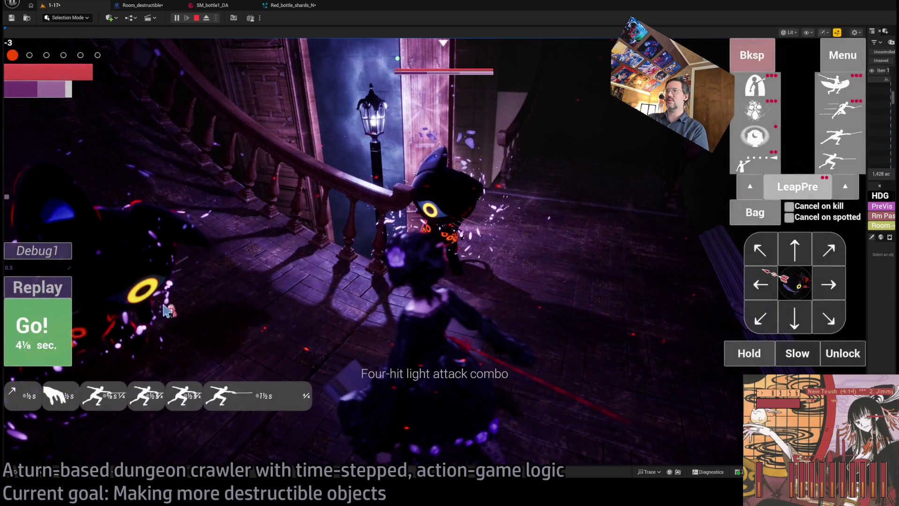
pyautogui.click(543, 275)
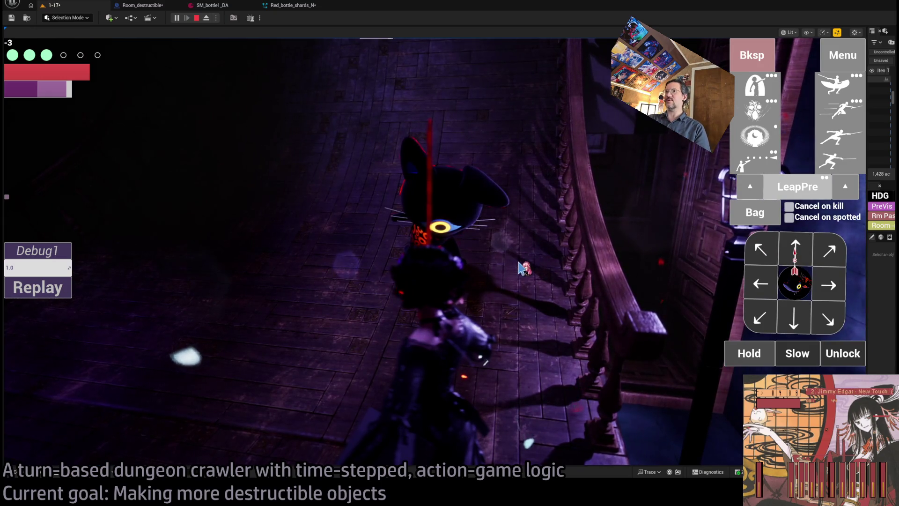
pyautogui.click(800, 289)
pyautogui.click(800, 289)
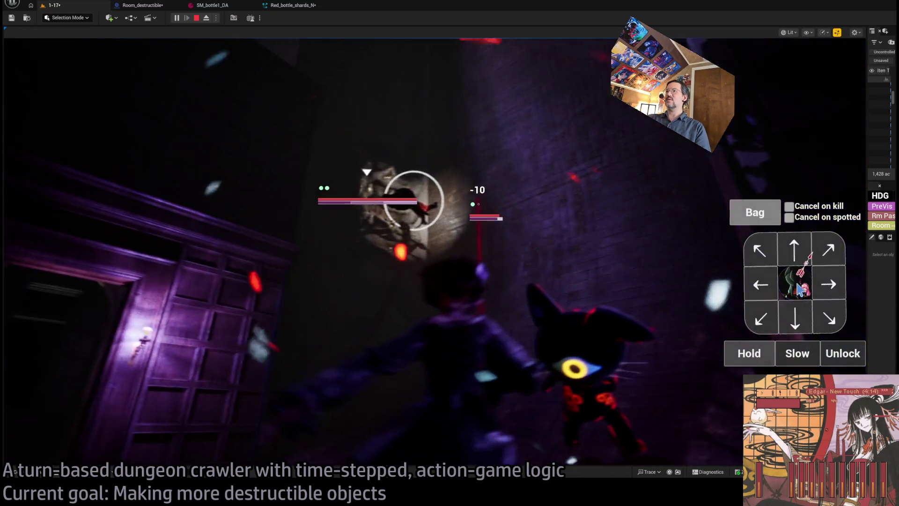
# Step: Throw the sewing needle, run two leaping thrust attacks, then stop the playtest
pyautogui.click(754, 213)
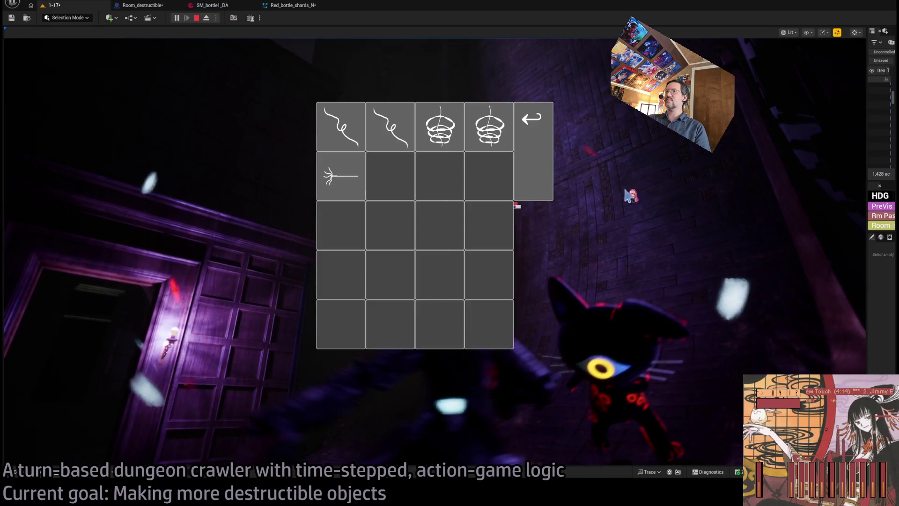
pyautogui.click(338, 182)
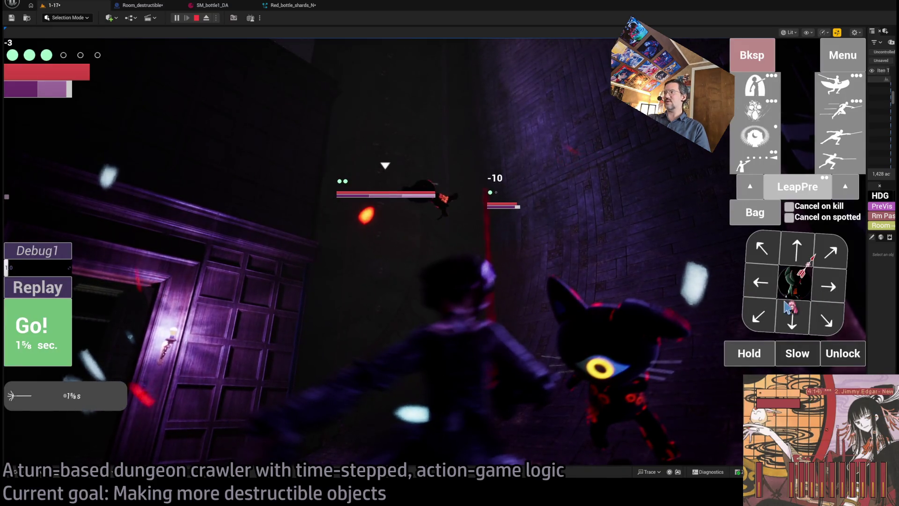
pyautogui.click(755, 353)
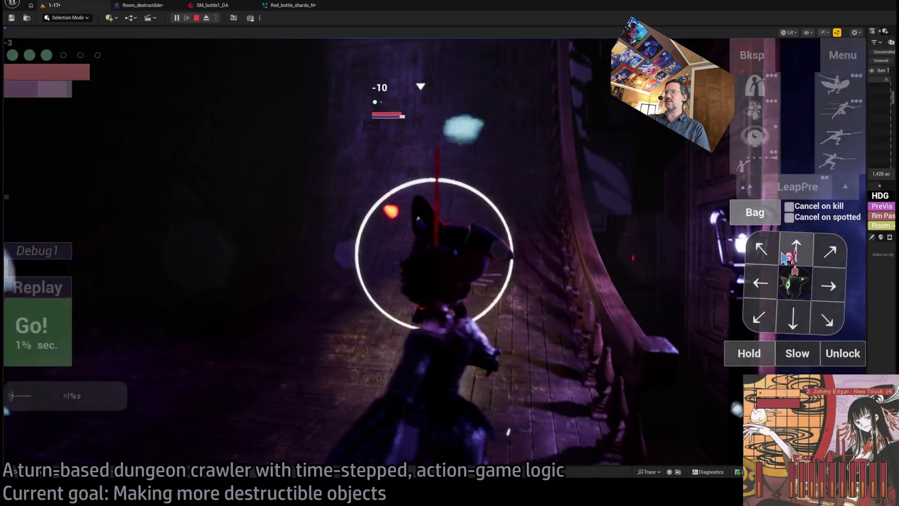
pyautogui.click(795, 250)
pyautogui.click(838, 110)
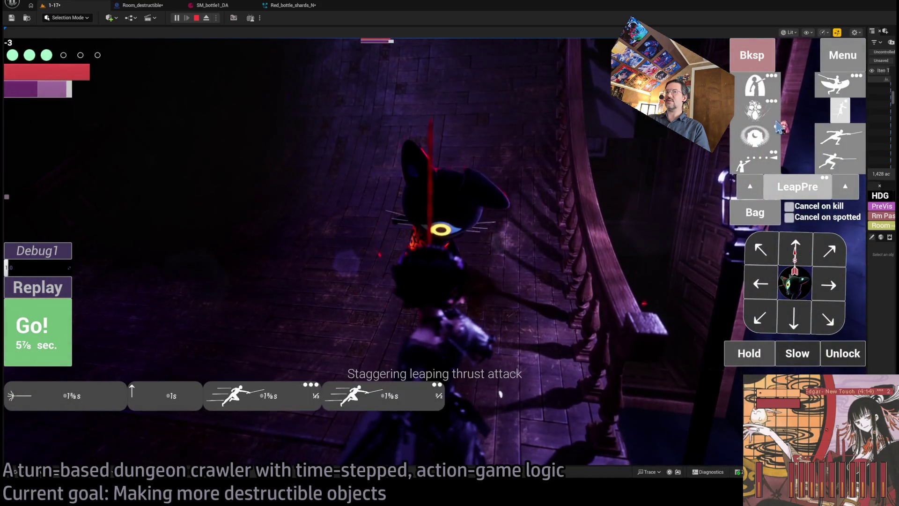
pyautogui.click(57, 339)
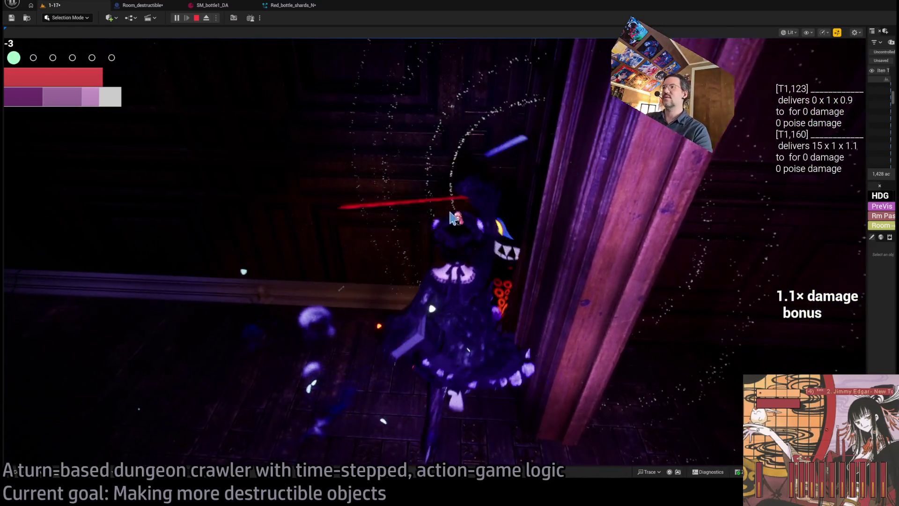
pyautogui.press('Escape')
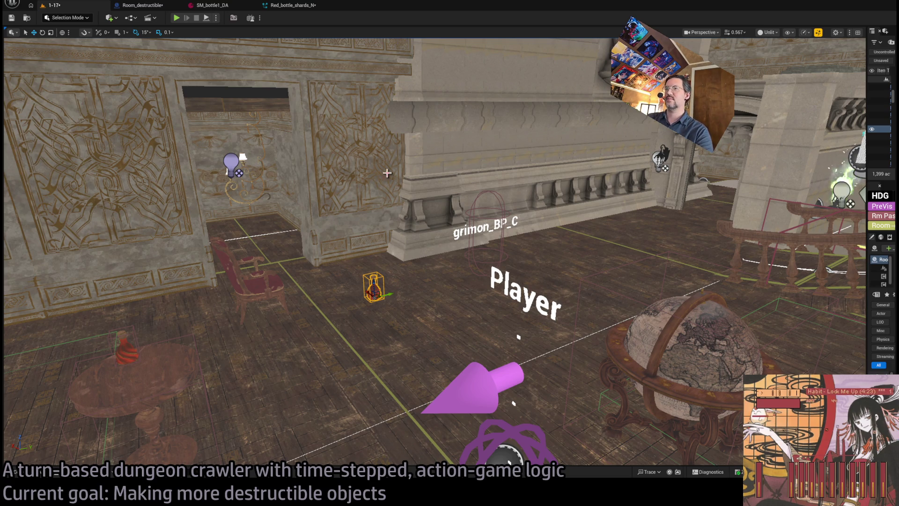
# Step: Restart Play In Editor with Alt+P, queue a move and attack, then return to Red_bottle_shards_N
pyautogui.hotkey('alt', 'p')
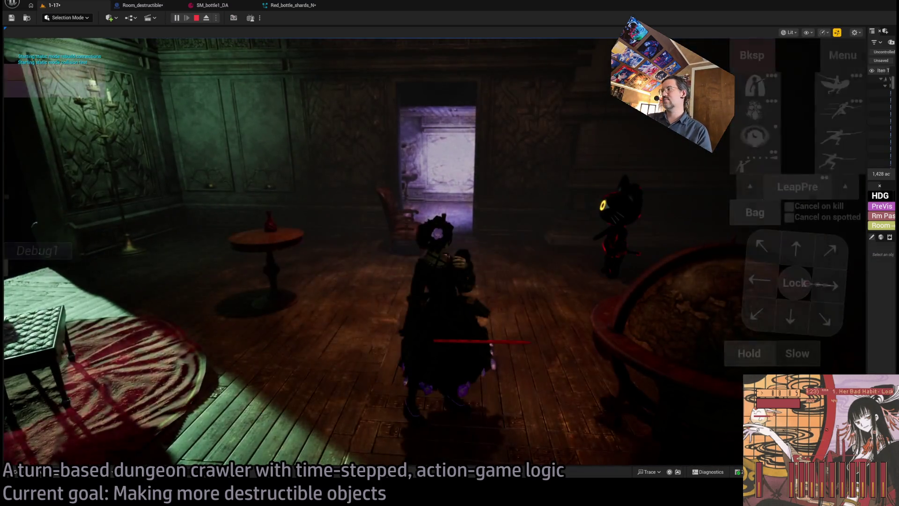
pyautogui.click(791, 312)
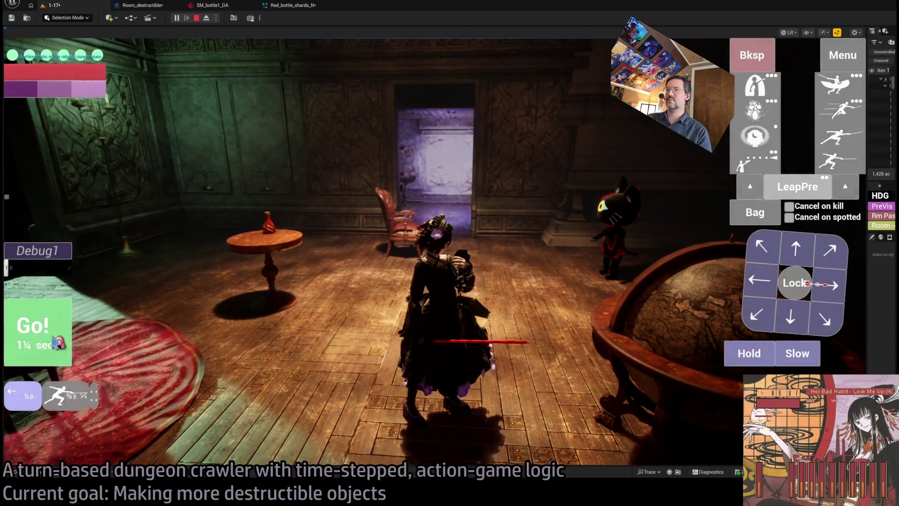
pyautogui.click(283, 6)
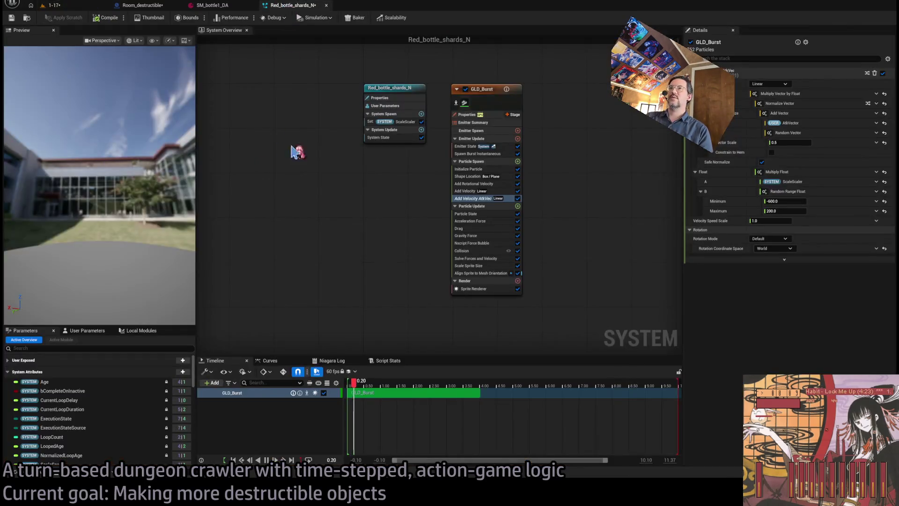
# Step: Inspect GLD_Burst's Initialize Particle, rotational velocity and burst count, then the ScaleScaler user parameter calculation
pyautogui.click(473, 169)
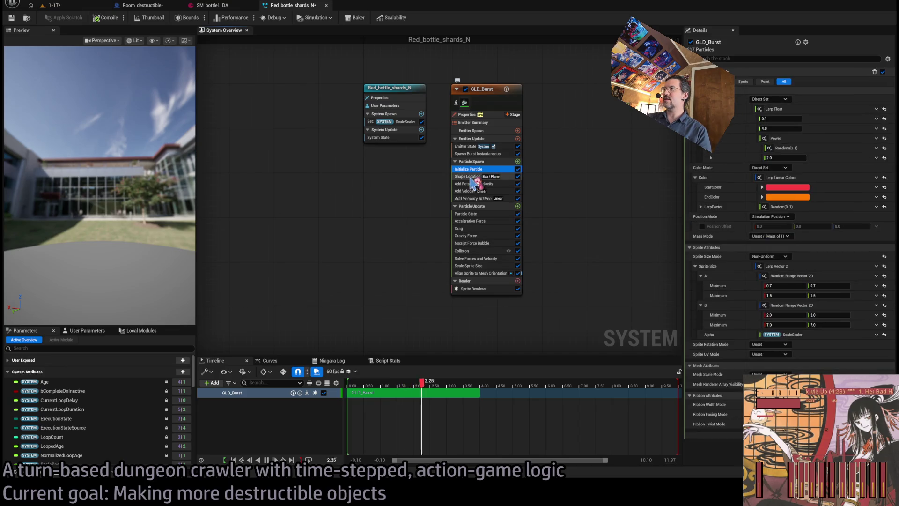
pyautogui.click(473, 183)
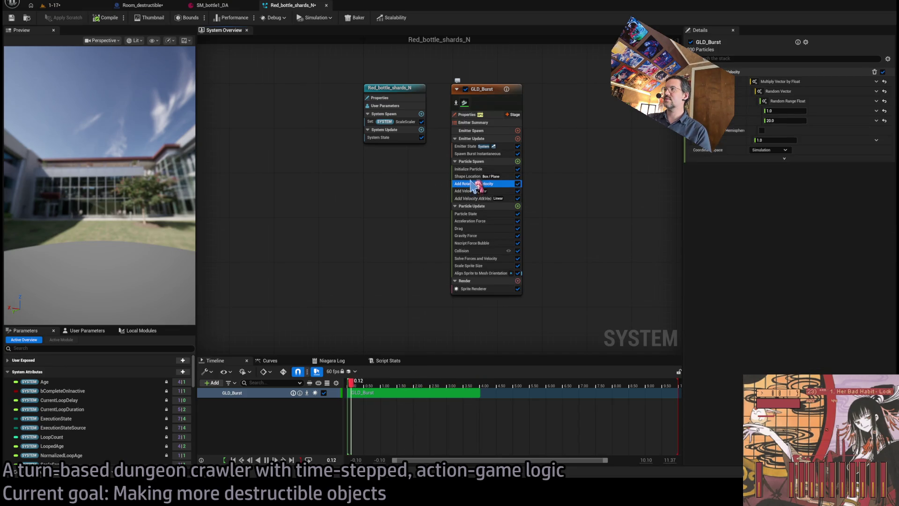
pyautogui.click(468, 176)
pyautogui.click(468, 153)
pyautogui.click(469, 169)
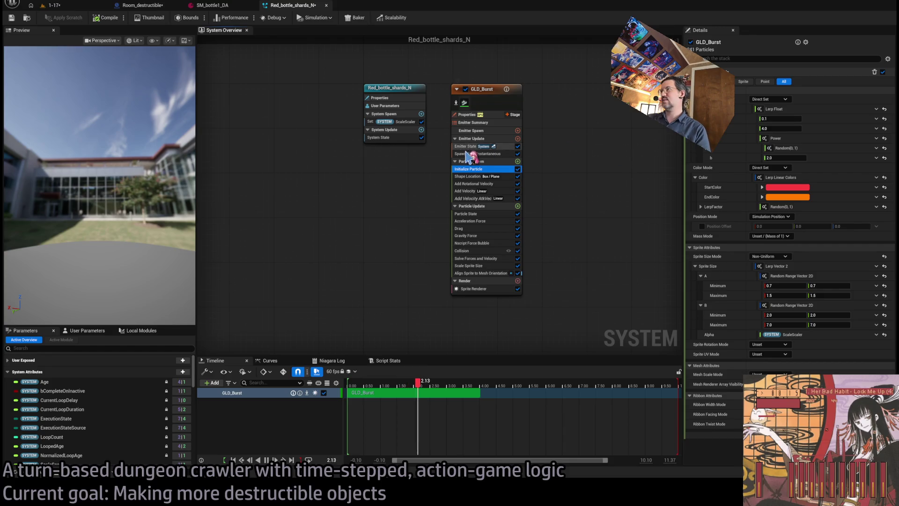
pyautogui.click(469, 154)
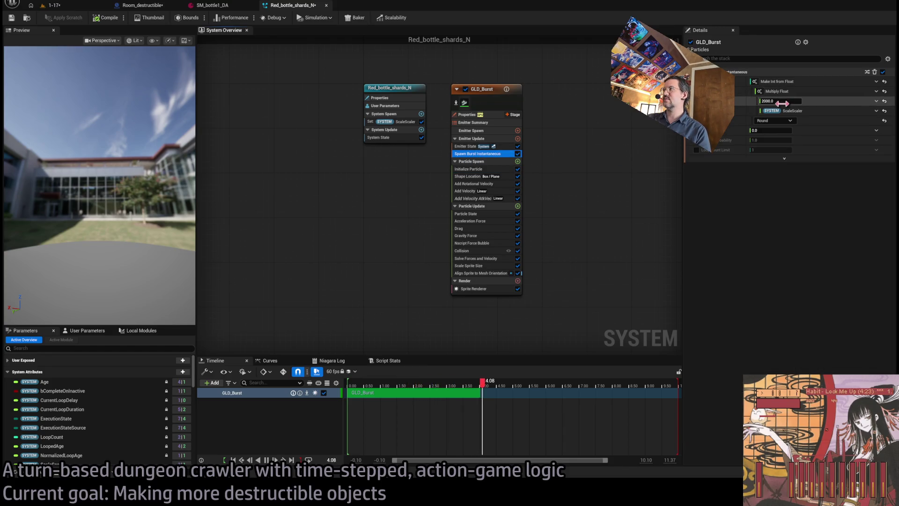
pyautogui.click(87, 330)
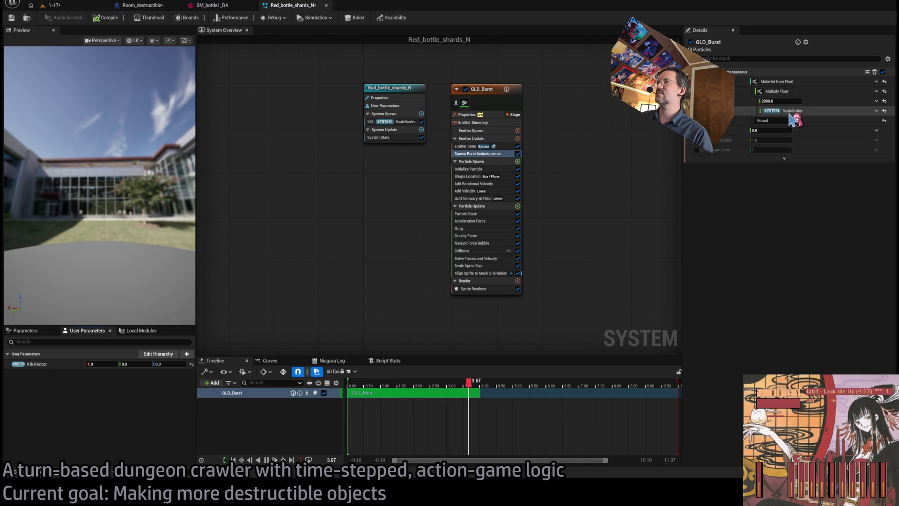
pyautogui.click(795, 112)
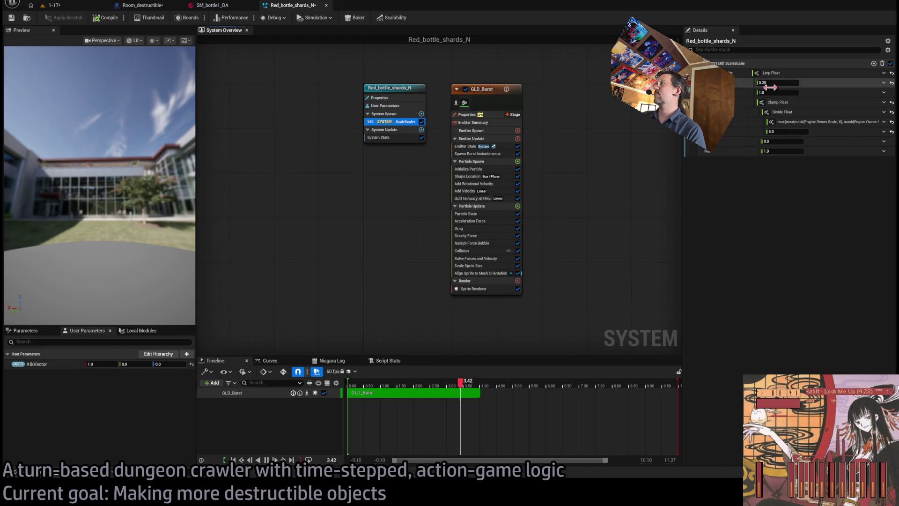
# Step: Expand the ScaleScaler clamp expression to reveal its max and divide inputs
pyautogui.click(768, 102)
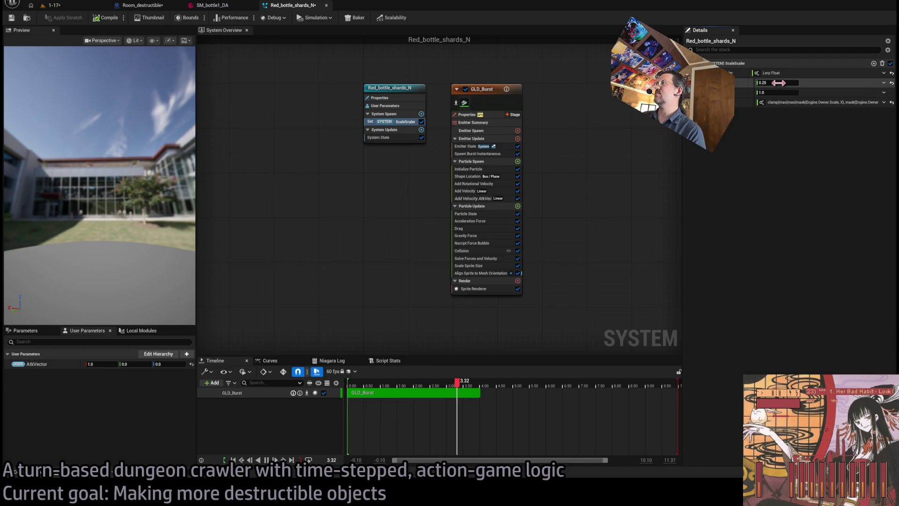
pyautogui.click(768, 102)
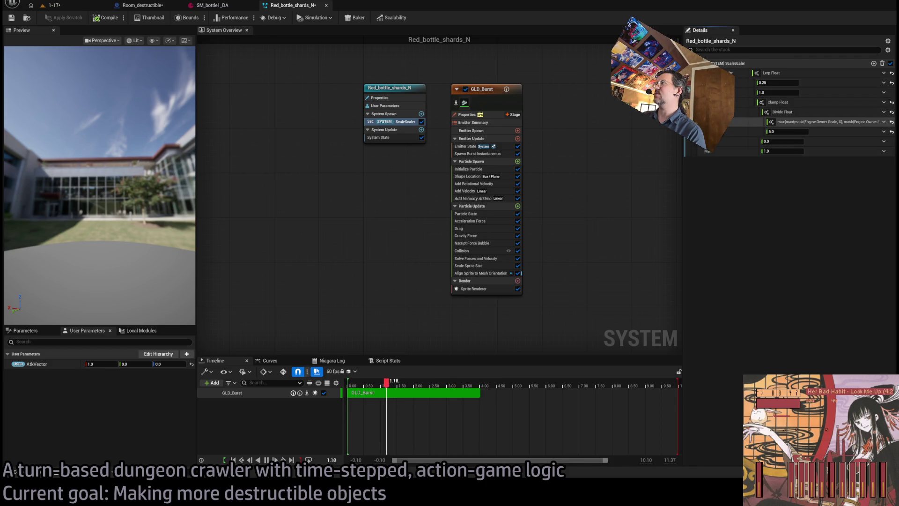
pyautogui.click(773, 122)
pyautogui.click(779, 131)
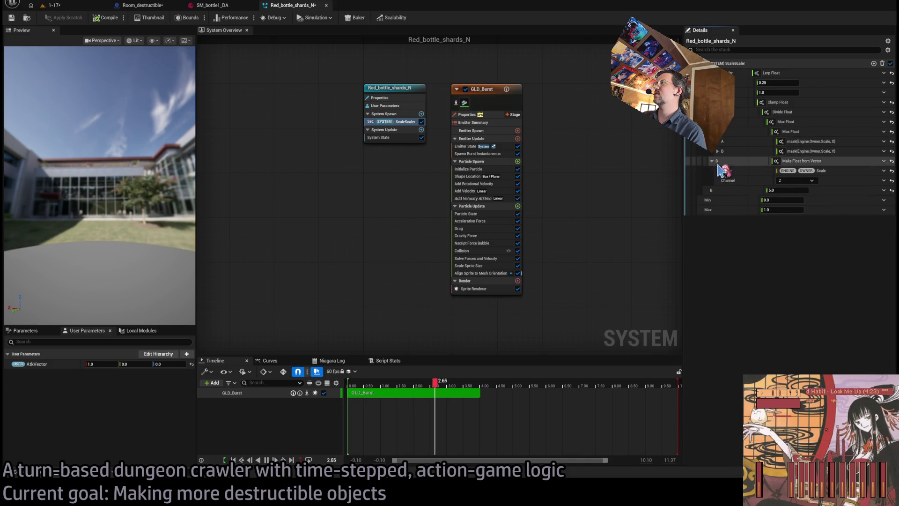
pyautogui.click(717, 141)
pyautogui.click(717, 171)
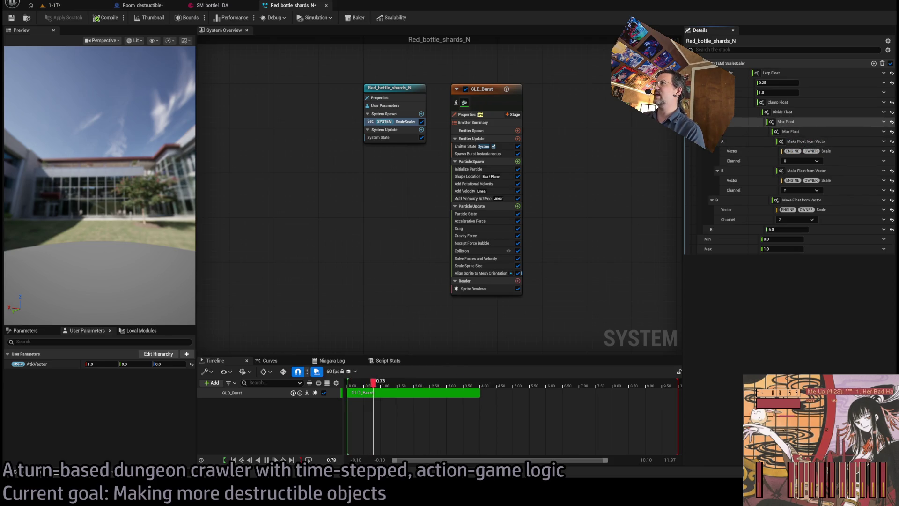
pyautogui.click(728, 121)
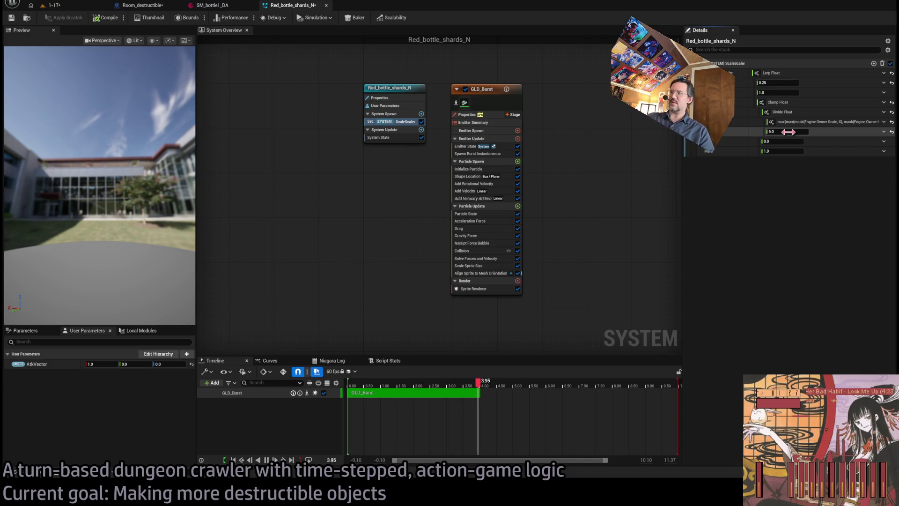
pyautogui.write('20')
# Step: Commit 20.0 as the Divide Float divisor and return to the running 1-17 level
pyautogui.press('Return')
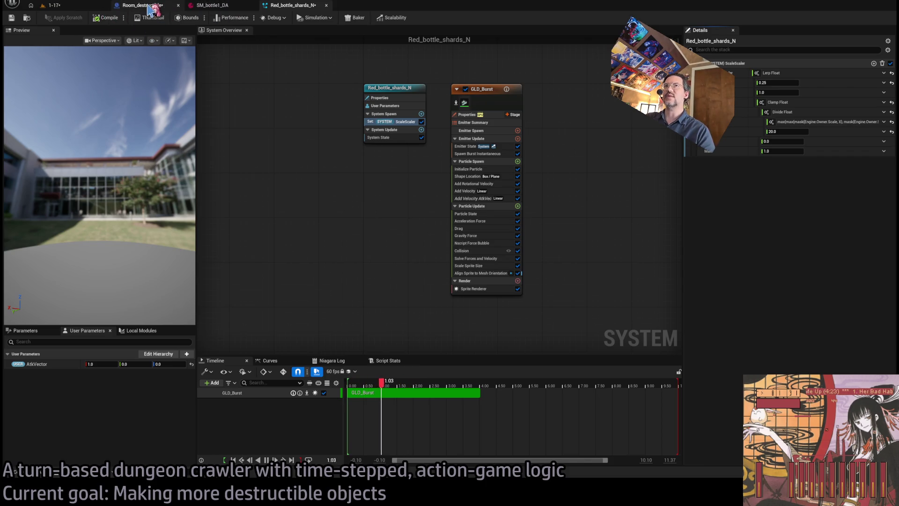
pyautogui.click(140, 5)
pyautogui.click(281, 10)
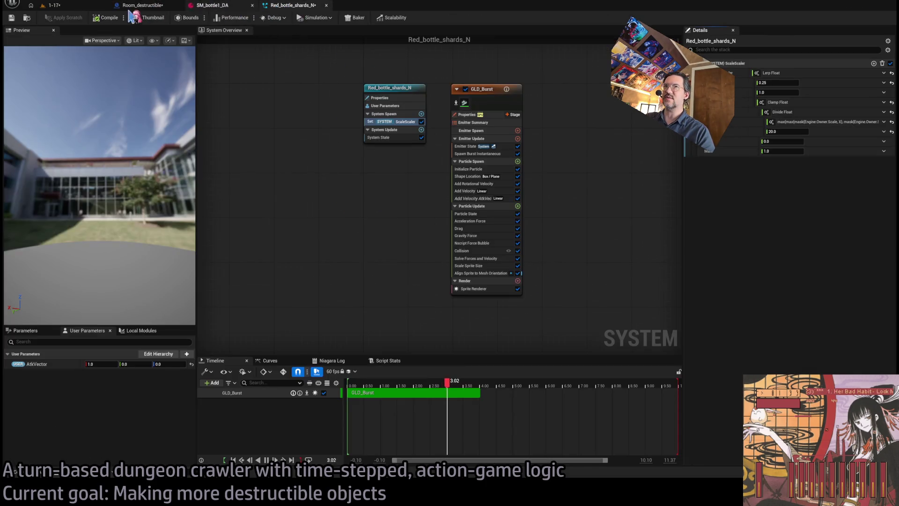
# Step: Strike the red bottle in the running 1-17 level to test the shatter
pyautogui.click(54, 5)
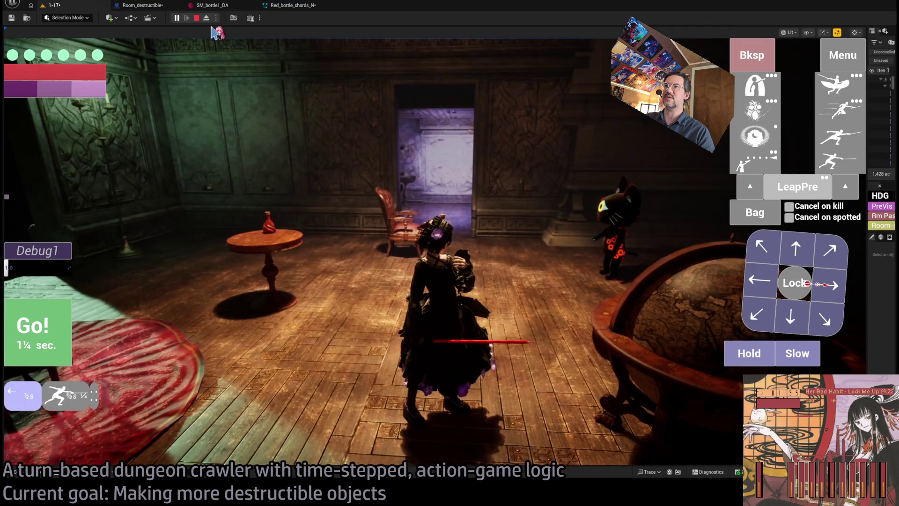
pyautogui.press('q')
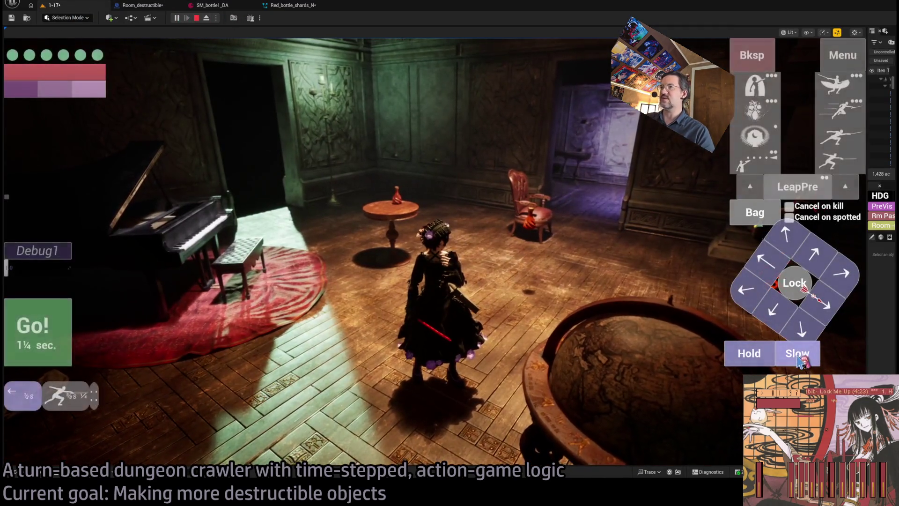
pyautogui.click(54, 326)
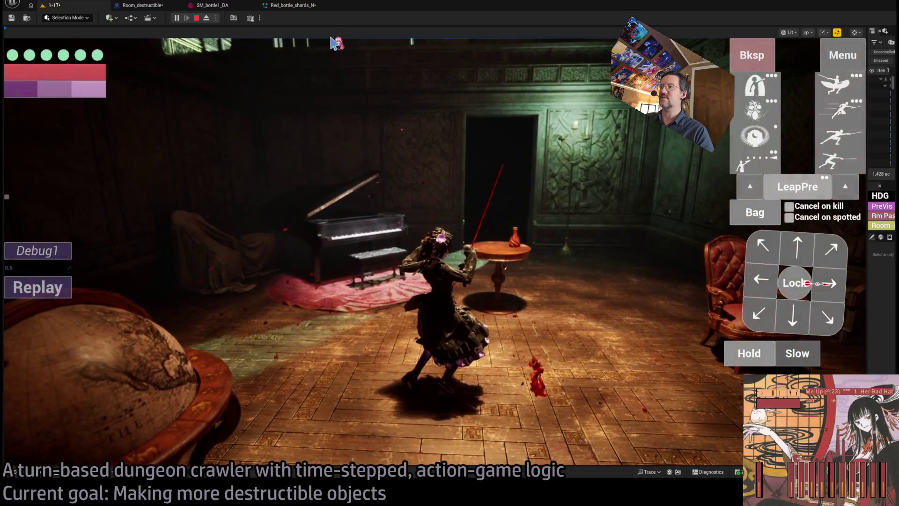
# Step: Raise the Divide Float divisor to 30.0 in Red_bottle_shards_N and replay the bottle strike
pyautogui.click(294, 6)
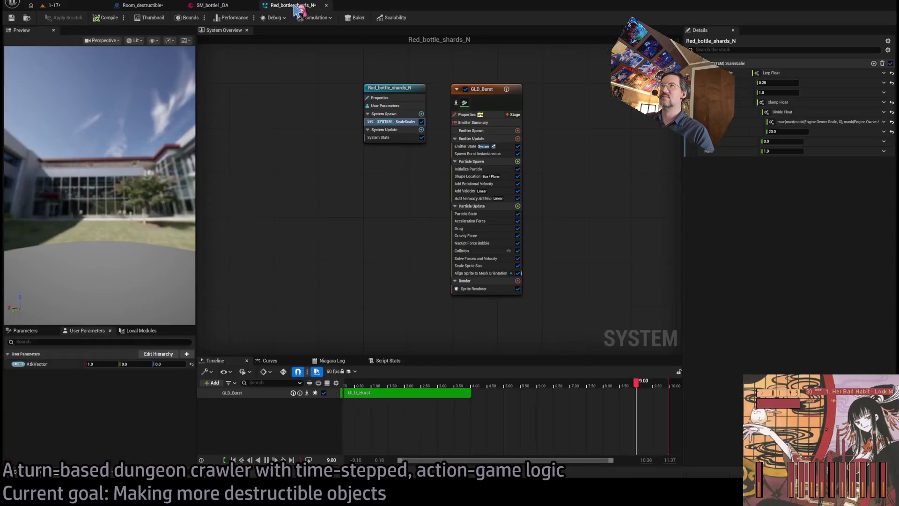
pyautogui.click(227, 6)
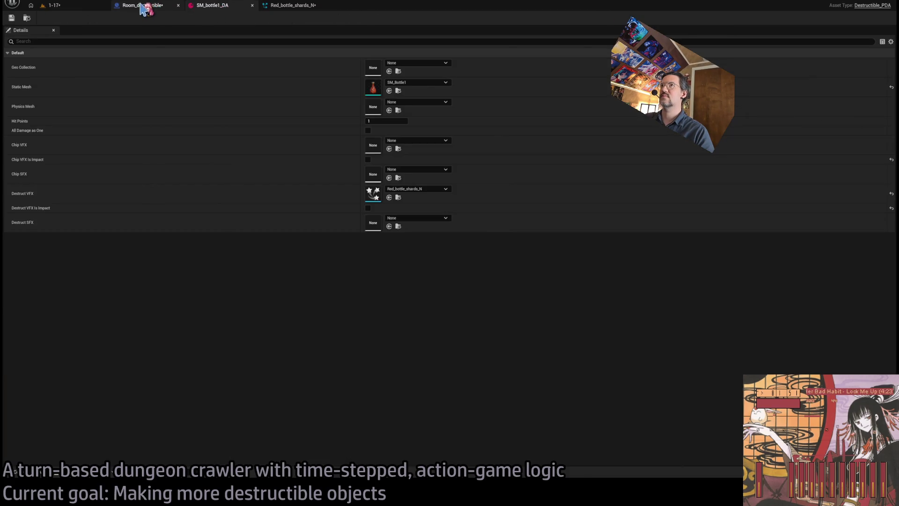
pyautogui.click(143, 5)
pyautogui.click(298, 7)
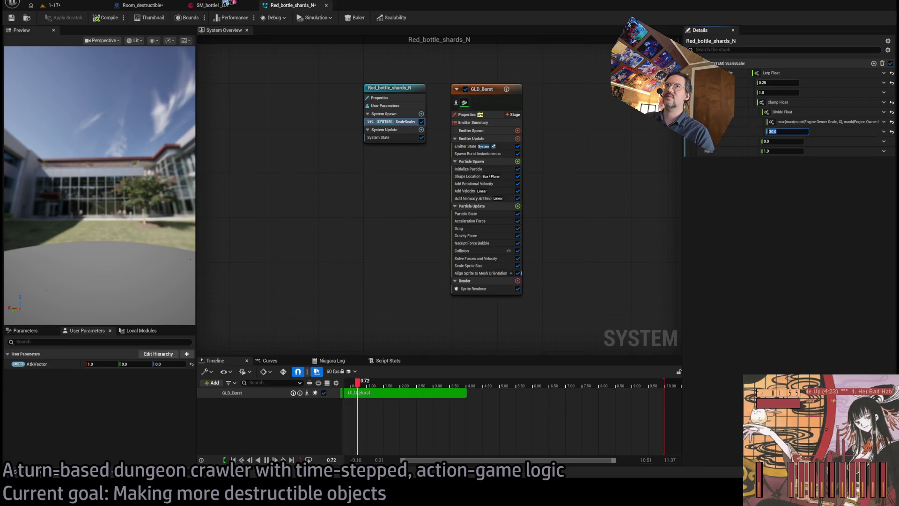
pyautogui.click(78, 5)
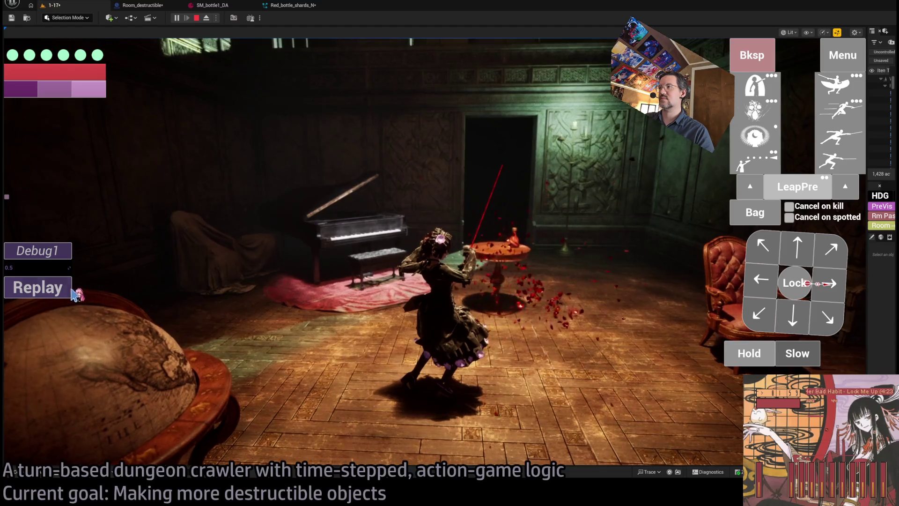
pyautogui.click(55, 289)
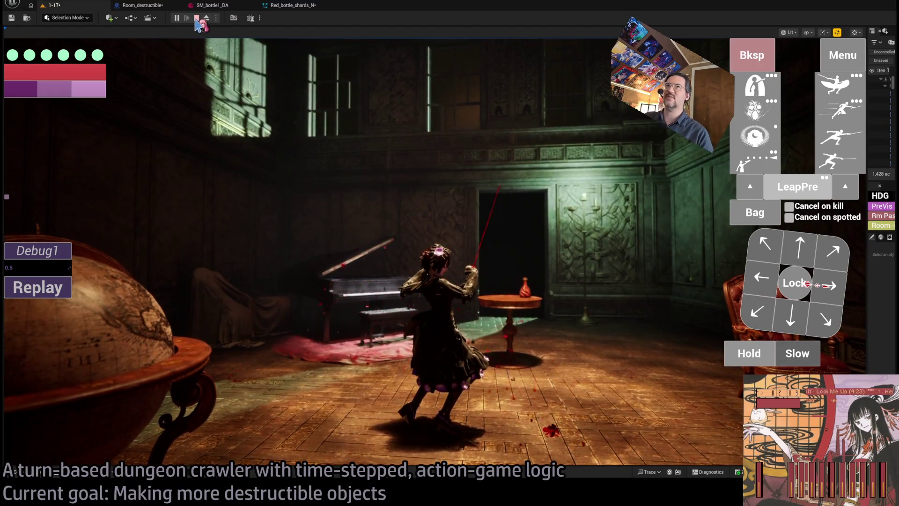
# Step: Compare the new shard burst in the game against the Red_bottle_shards_N settings
pyautogui.click(276, 6)
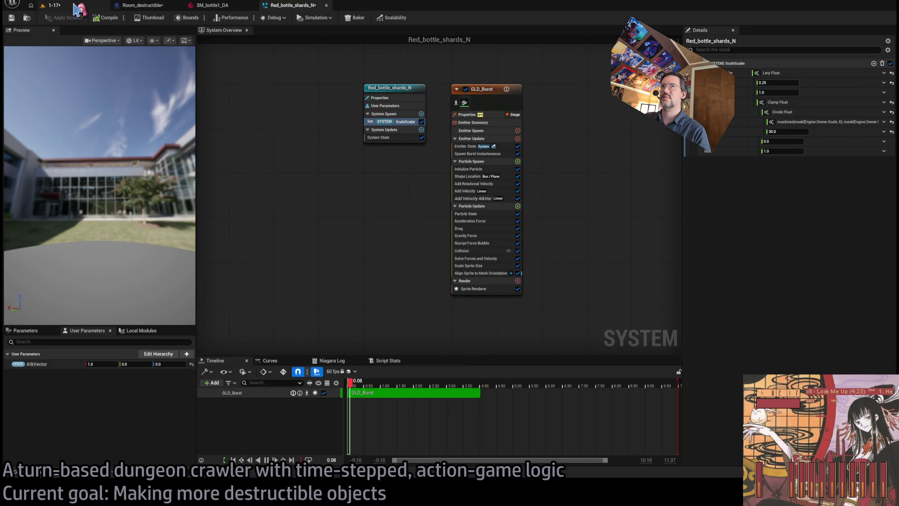
pyautogui.click(54, 5)
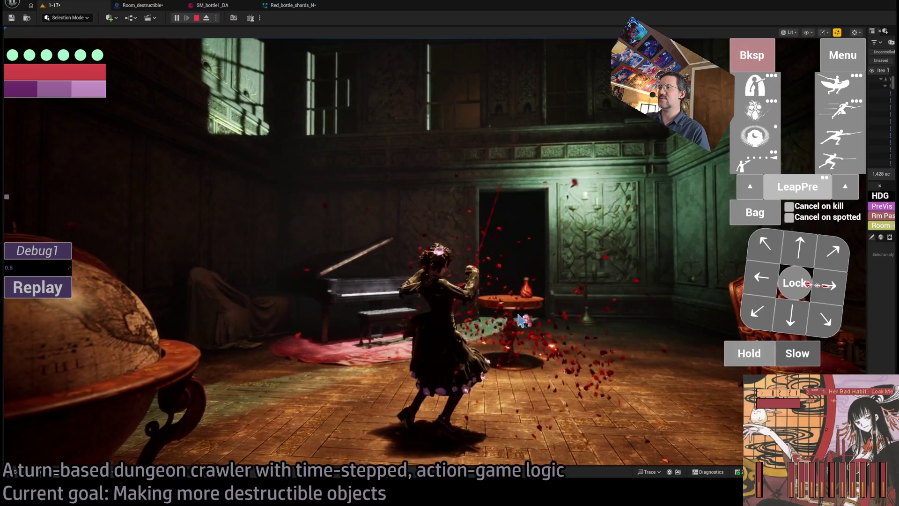
pyautogui.click(293, 5)
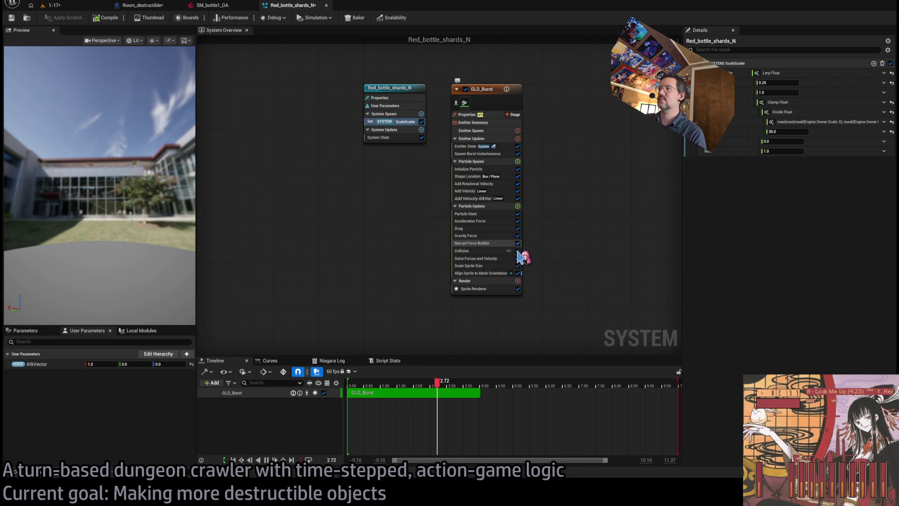
# Step: Disable Nscript Force Bubble and Collision in GLD_Burst and replay the bottle strike
pyautogui.click(518, 251)
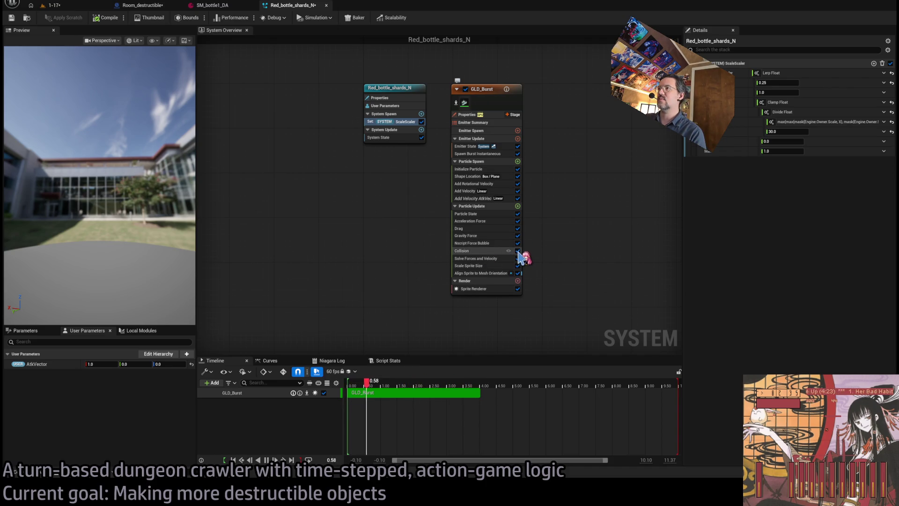
pyautogui.click(518, 251)
pyautogui.click(518, 243)
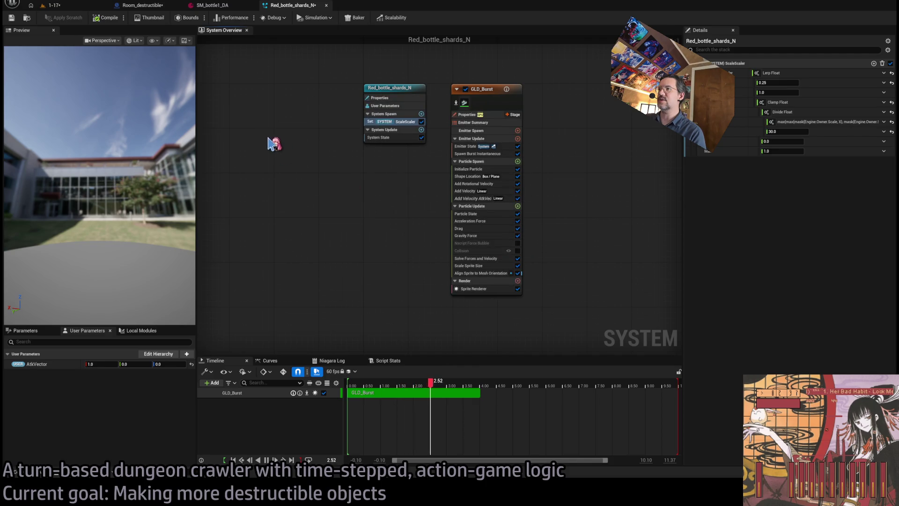
pyautogui.click(69, 7)
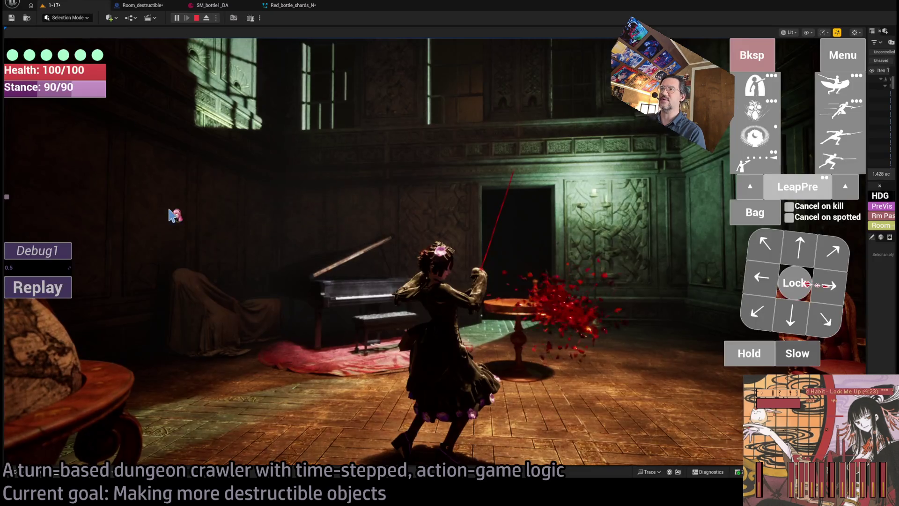
pyautogui.click(57, 292)
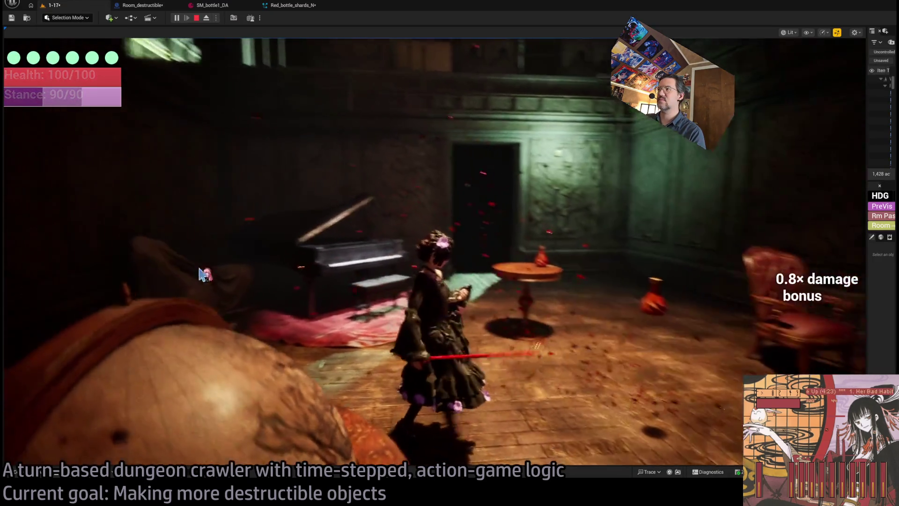
pyautogui.hotkey('shift', 'F1')
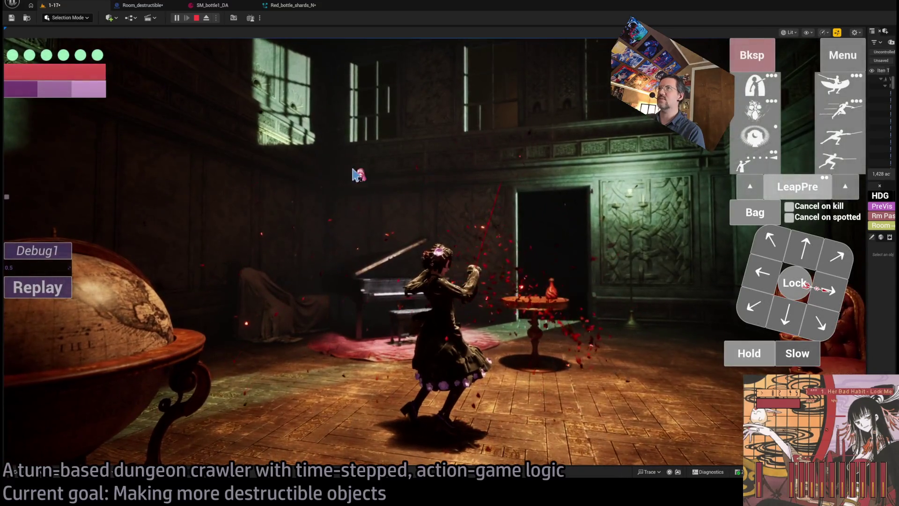
# Step: Keep Nscript Force Bubble off, re-enable Collision, and replay the strike
pyautogui.click(296, 6)
pyautogui.click(518, 243)
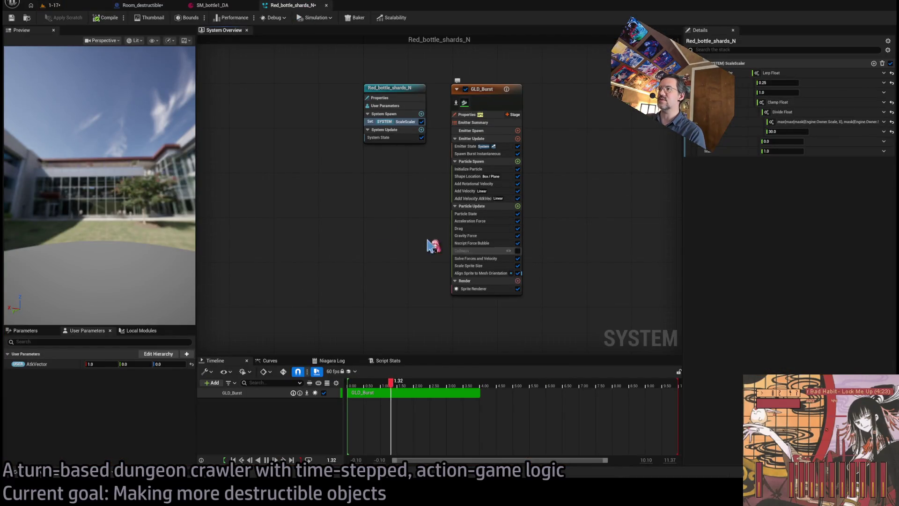
pyautogui.click(518, 243)
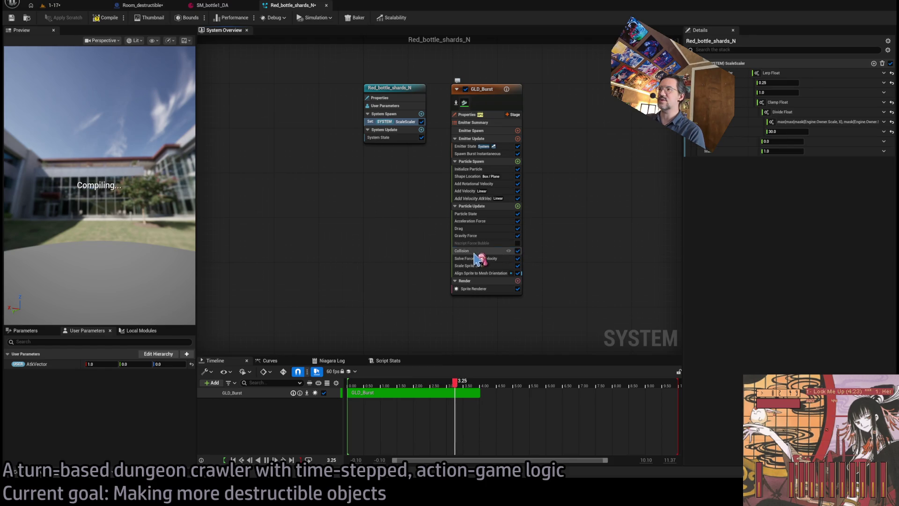
pyautogui.click(471, 250)
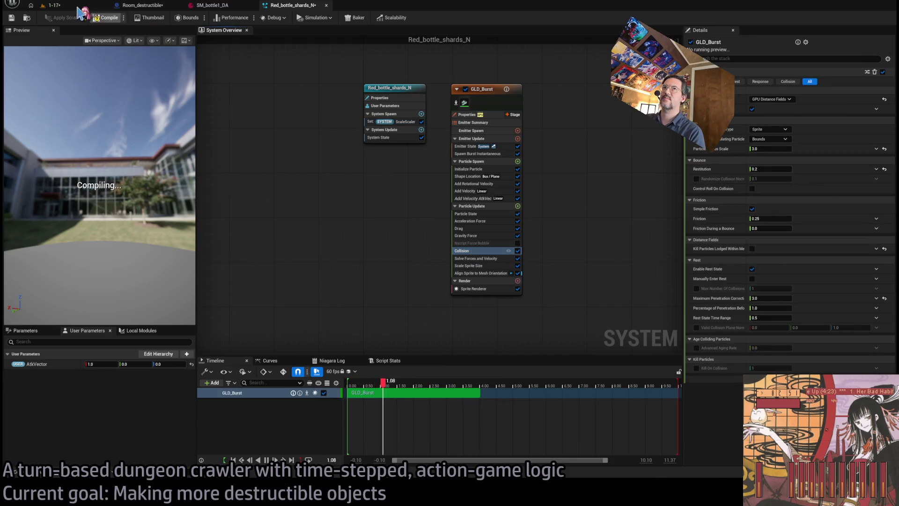
pyautogui.click(83, 8)
pyautogui.click(61, 288)
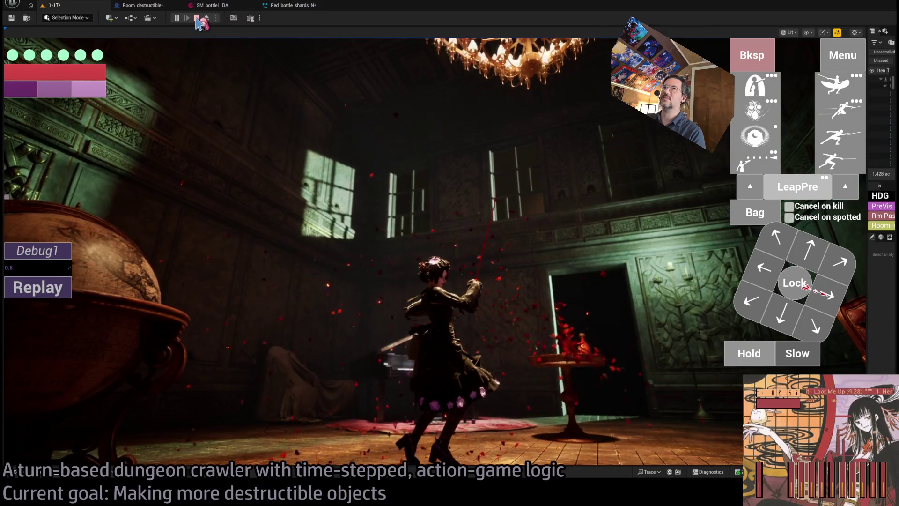
# Step: Review the particle system once more, then eject from the running 1-17 game
pyautogui.click(288, 6)
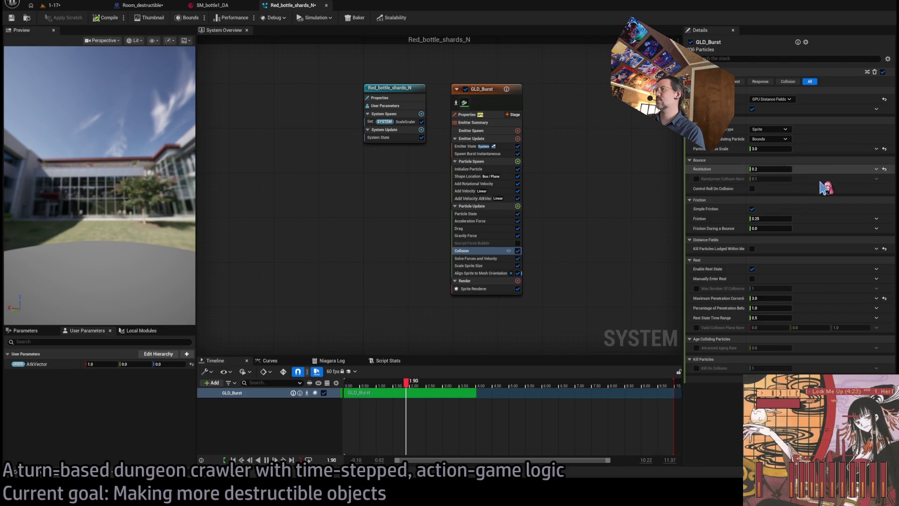
pyautogui.click(54, 5)
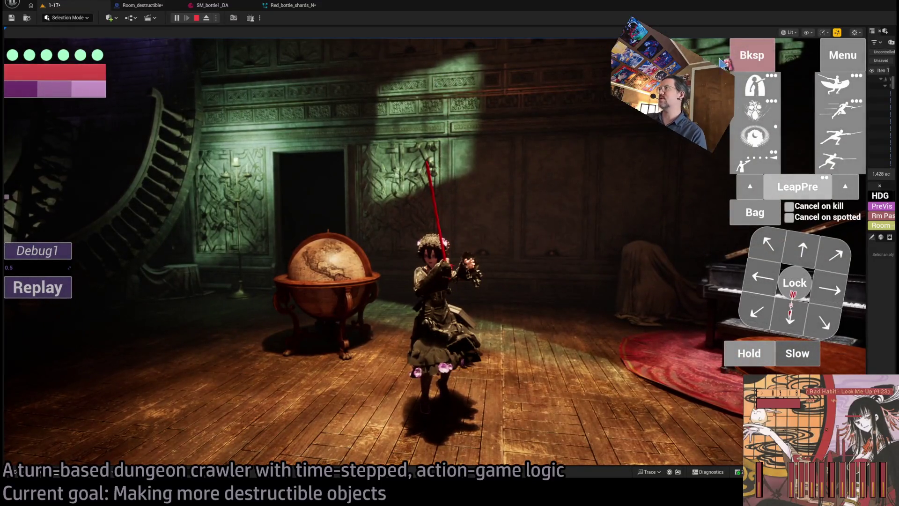
pyautogui.click(206, 19)
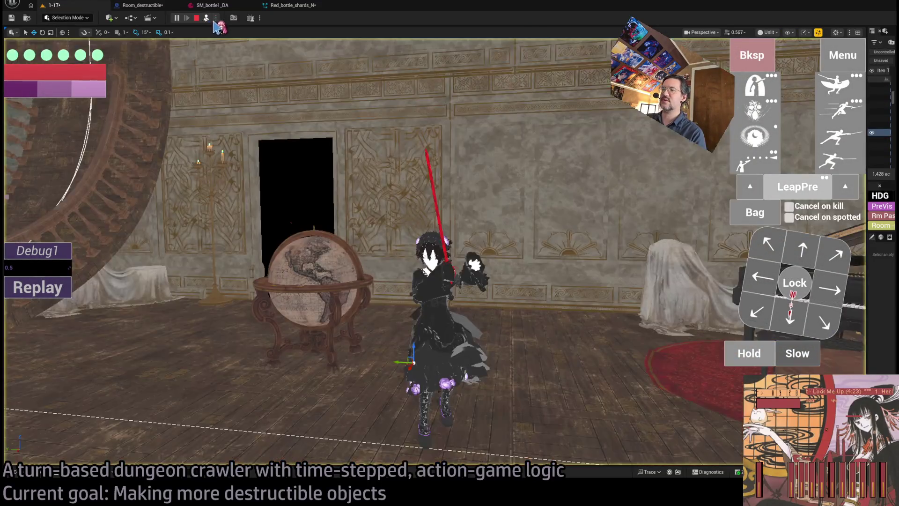
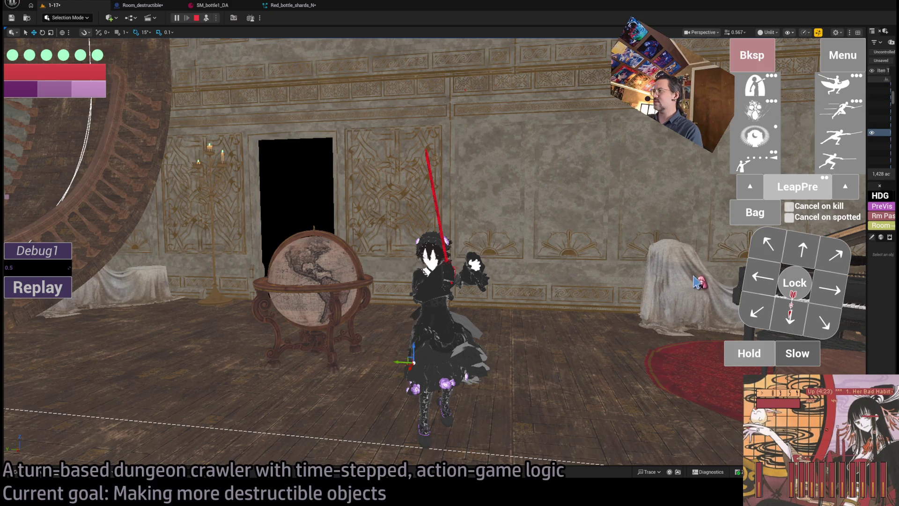
# Step: Replay the attack on the globe and bottle three times in the flat-coloured debug view
pyautogui.press('p')
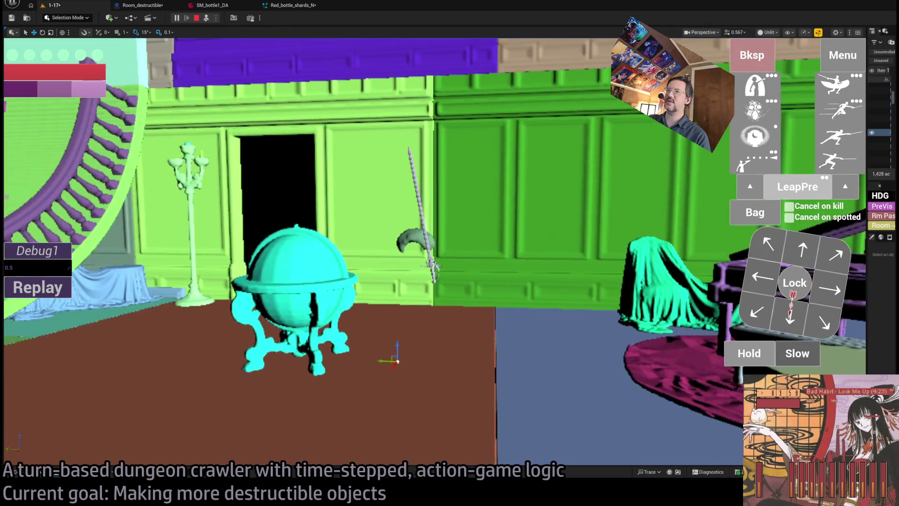
pyautogui.click(48, 288)
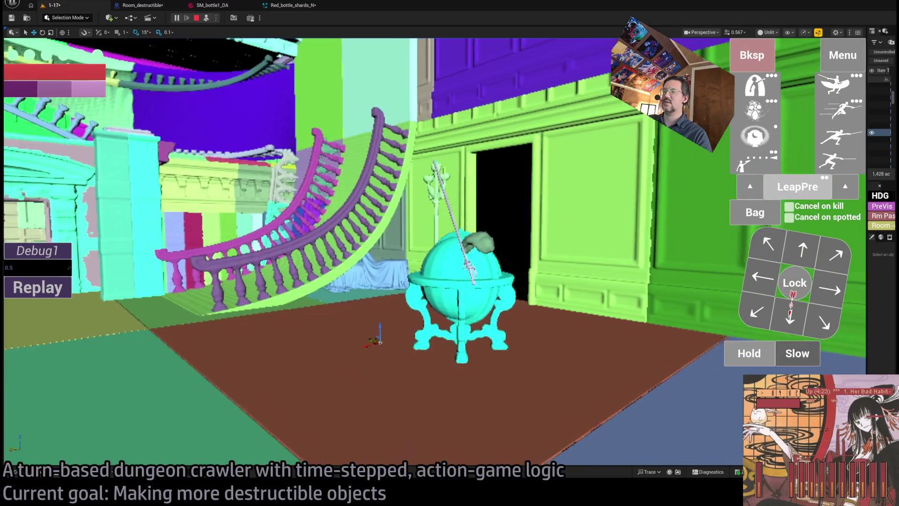
pyautogui.click(70, 291)
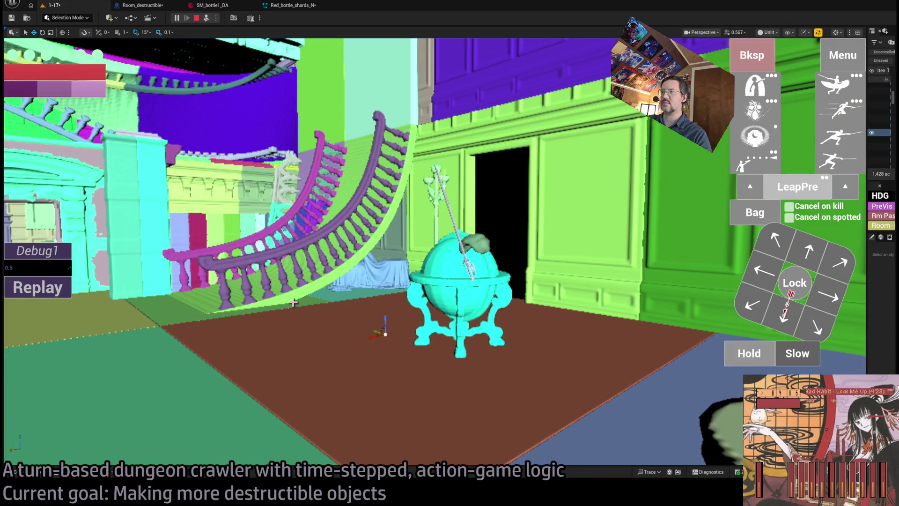
pyautogui.click(70, 289)
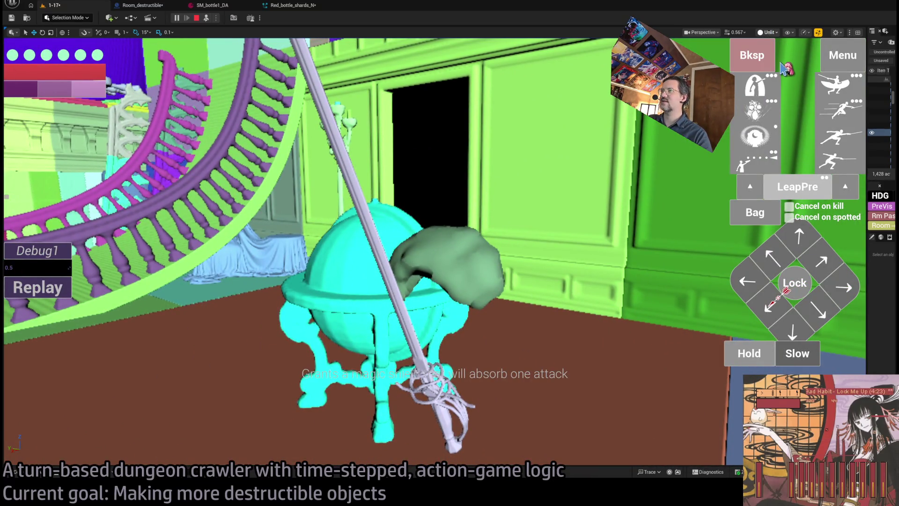
# Step: Switch back to Lit, possess the game camera again and stop the play-test
pyautogui.hotkey('alt', '4')
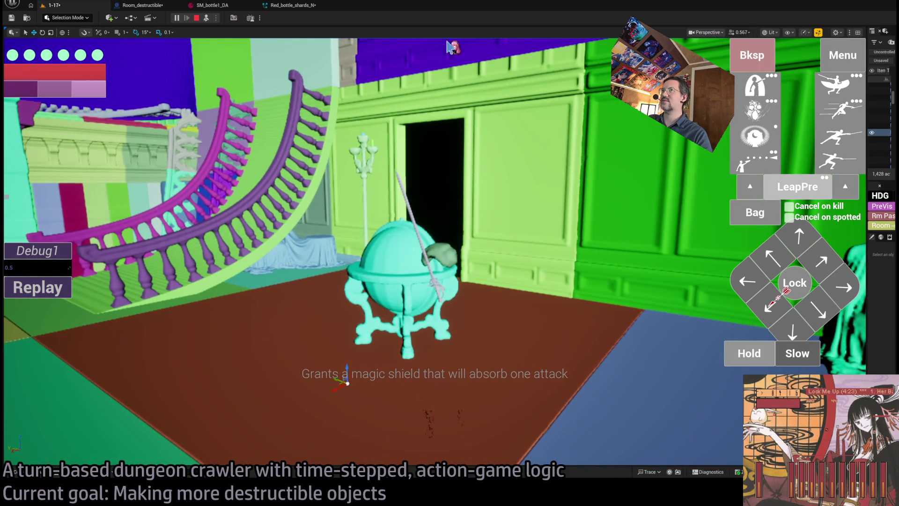
pyautogui.click(208, 19)
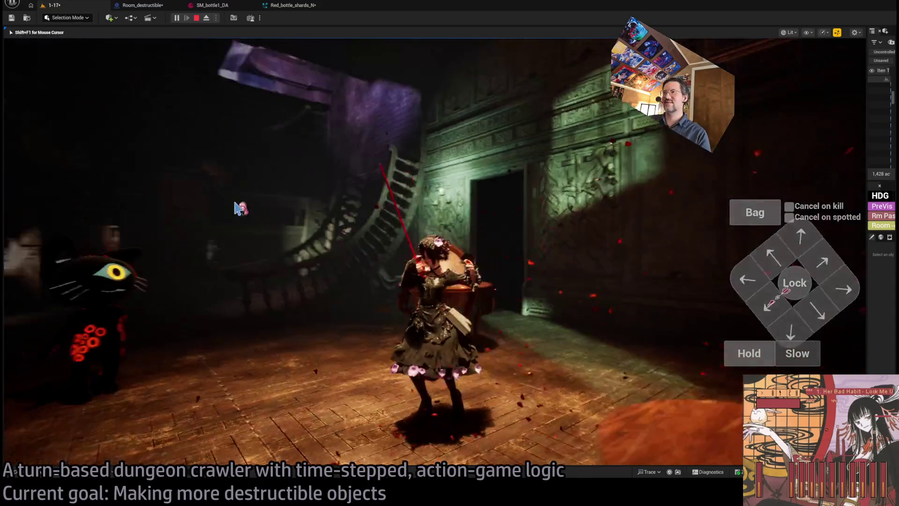
pyautogui.click(197, 19)
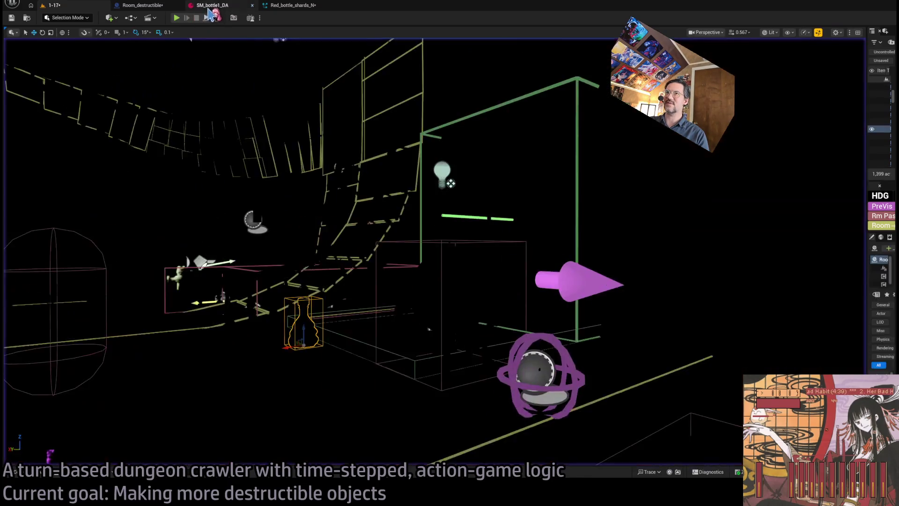
# Step: Open Red_bottle_shards_N and turn GLD_Burst's collision toggle into a float comparison
pyautogui.click(292, 5)
pyautogui.click(149, 6)
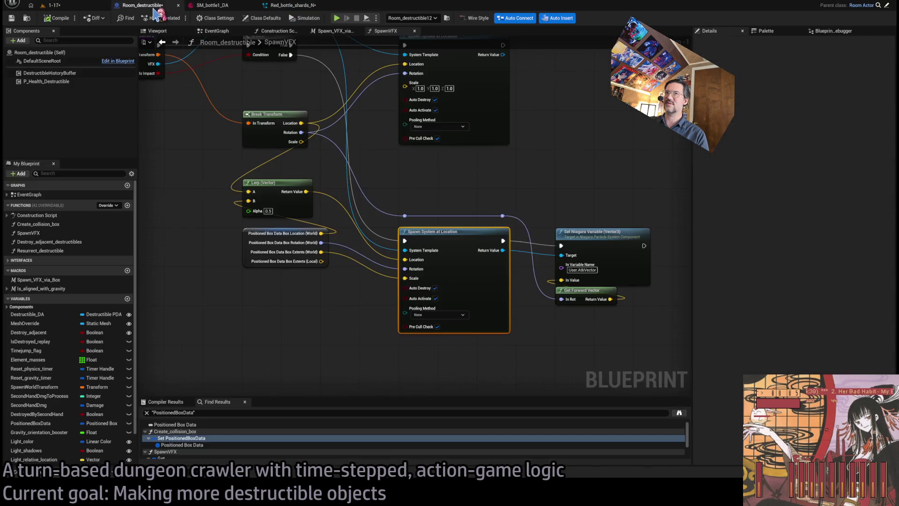
pyautogui.click(225, 6)
pyautogui.click(292, 5)
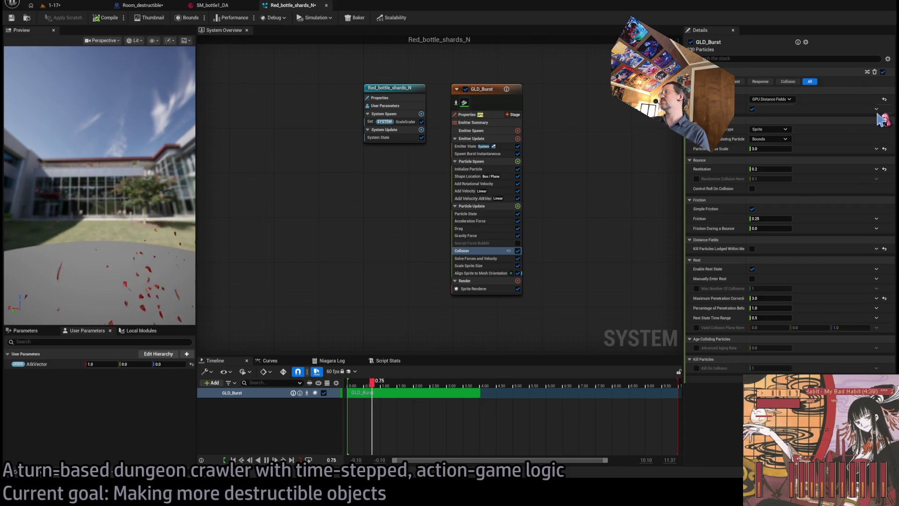
pyautogui.click(801, 111)
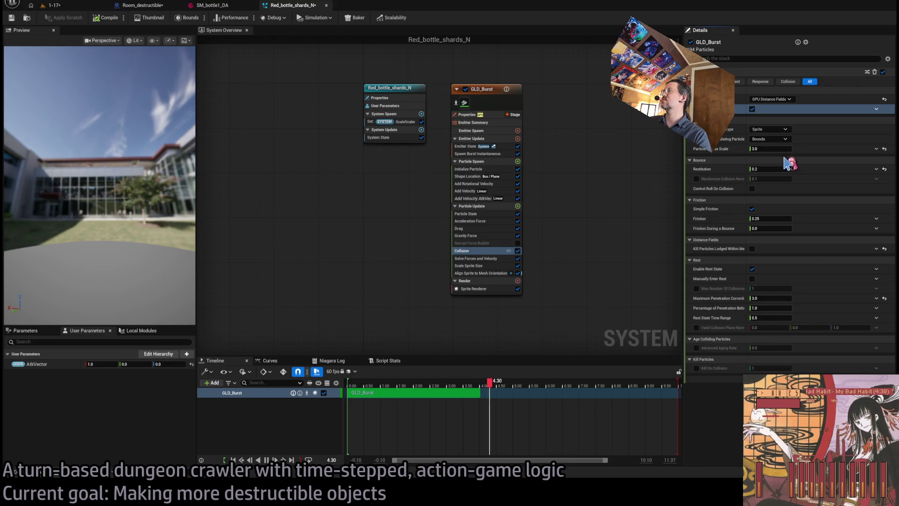
pyautogui.hotkey('ctrl', 'z')
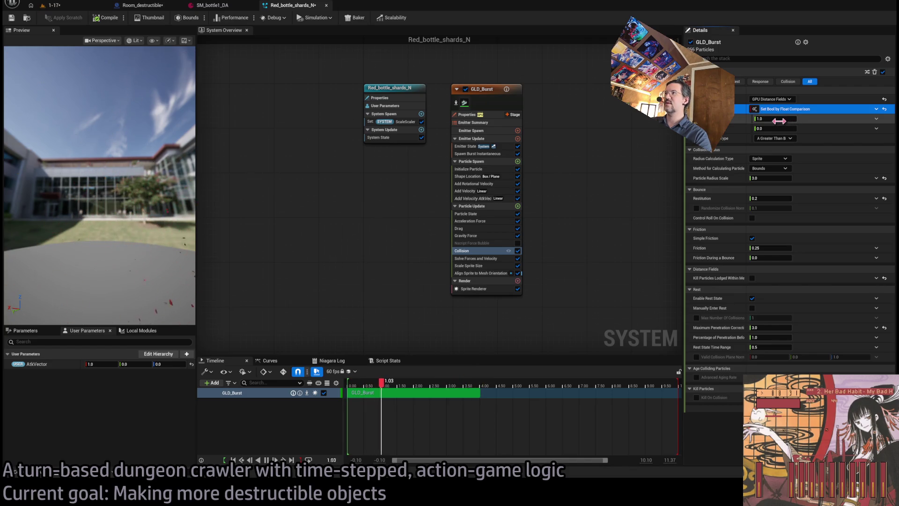
# Step: Set the comparison value to 0.5 and drive the other input from a curve
pyautogui.click(405, 122)
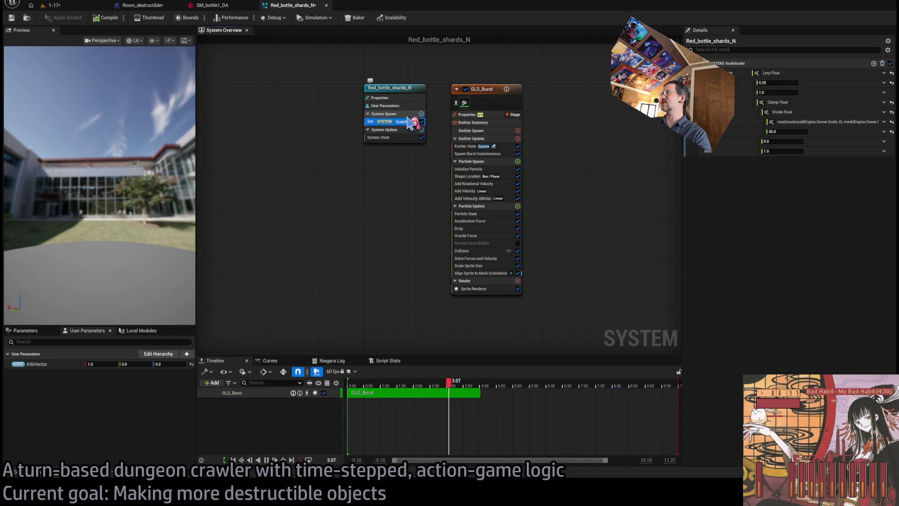
pyautogui.click(397, 139)
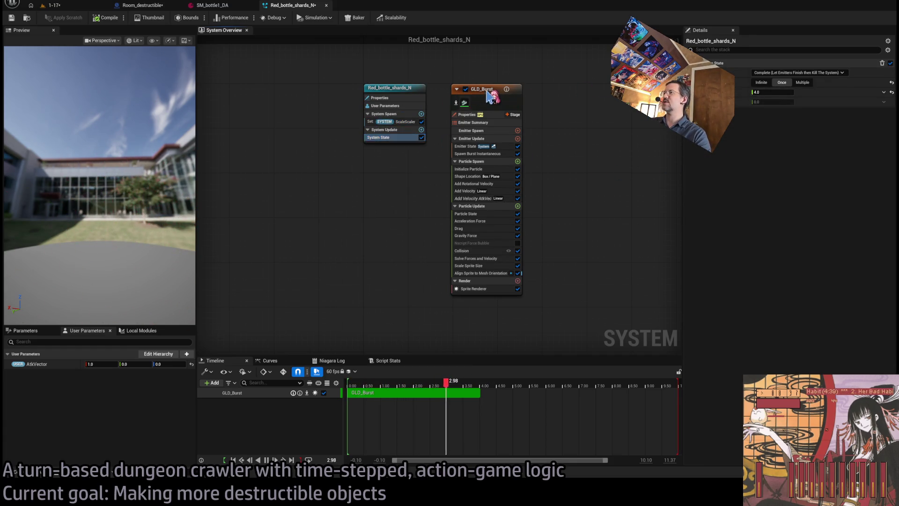
pyautogui.click(488, 93)
pyautogui.click(469, 250)
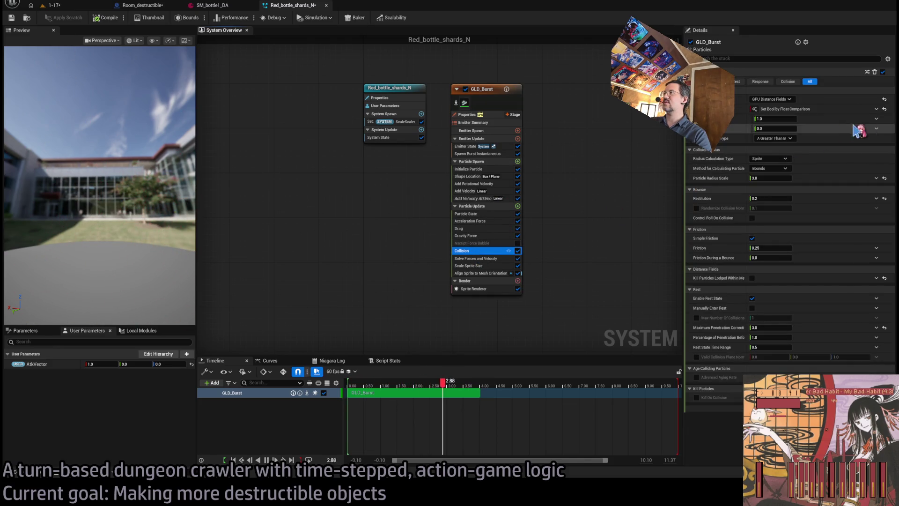
pyautogui.click(786, 128)
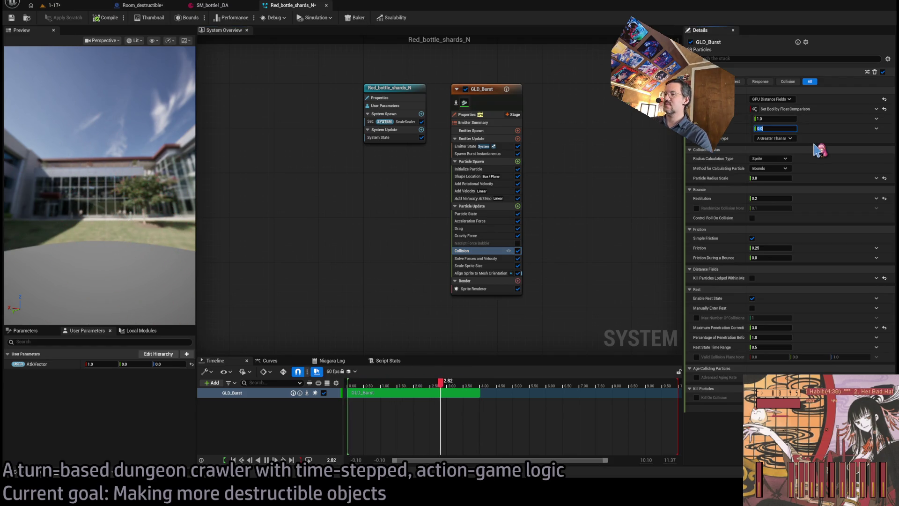
pyautogui.write('0.5')
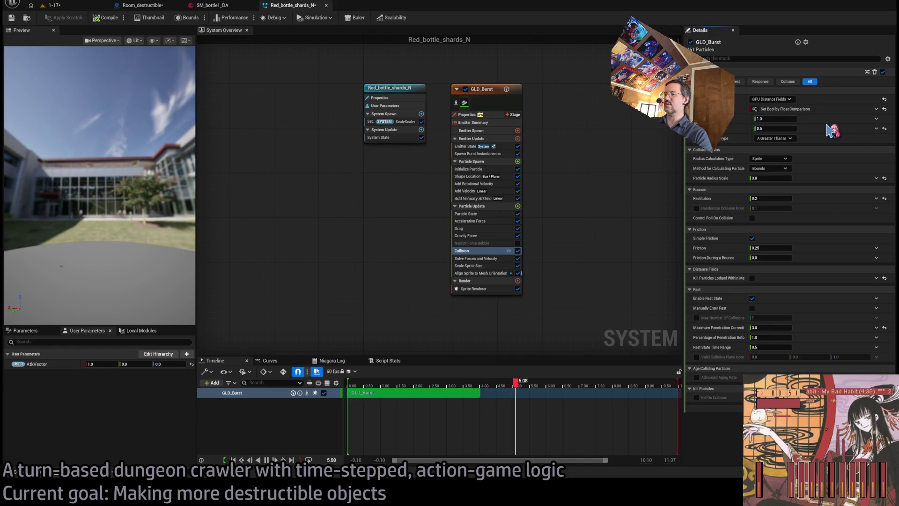
pyautogui.hotkey('ctrl', 'v')
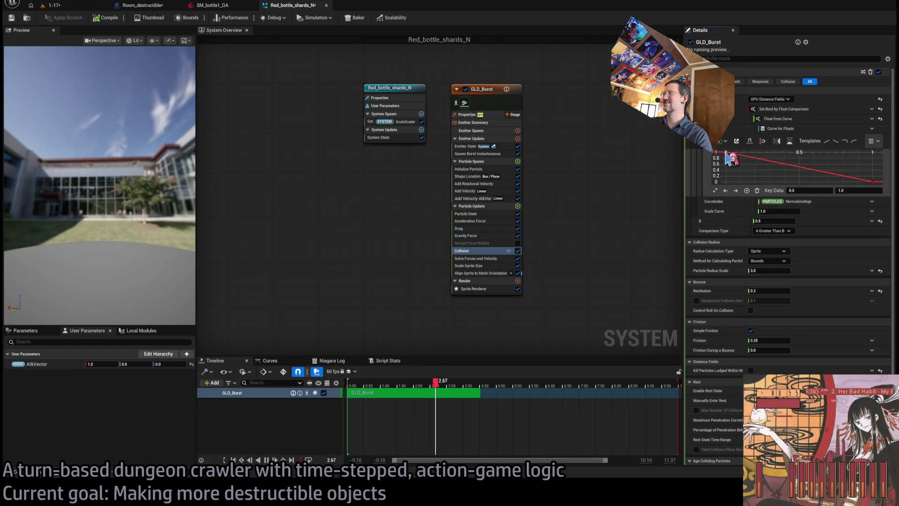
# Step: Set the curve's first key to 0 and raise it to 1 by about time 0.06
pyautogui.click(838, 190)
pyautogui.write('0')
pyautogui.press('Return')
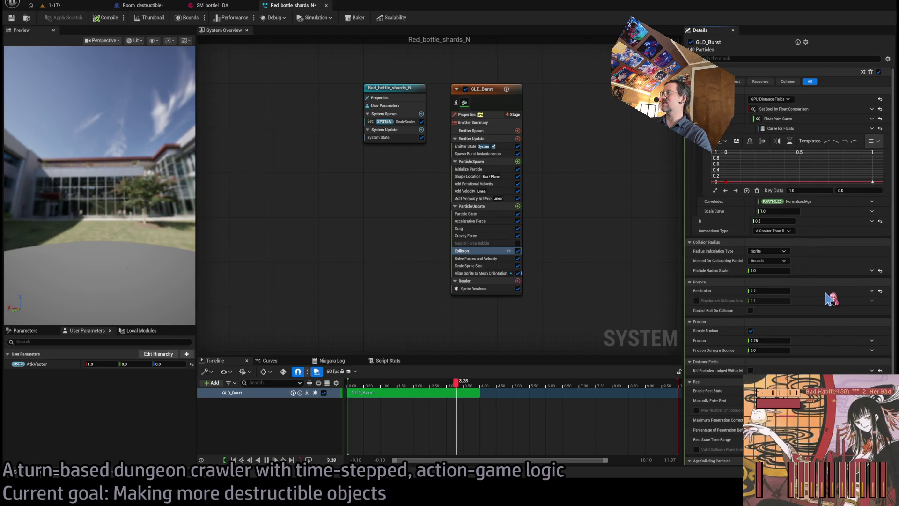
pyautogui.click(725, 182)
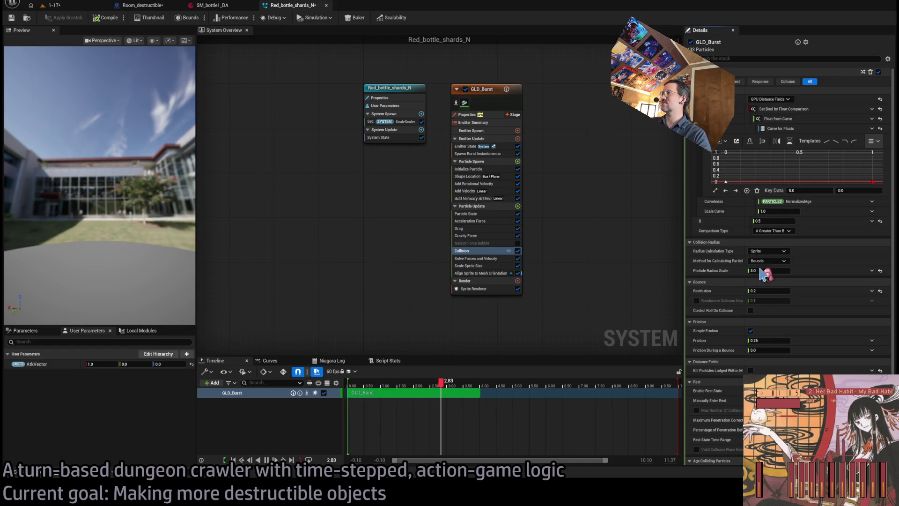
pyautogui.click(874, 185)
pyautogui.moveTo(848, 190); pyautogui.dragTo(854, 189)
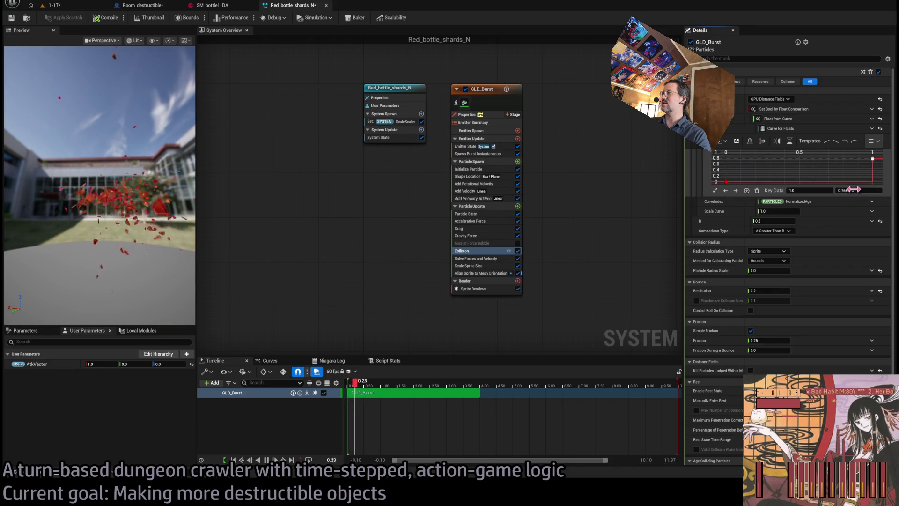
pyautogui.moveTo(814, 191); pyautogui.dragTo(792, 191)
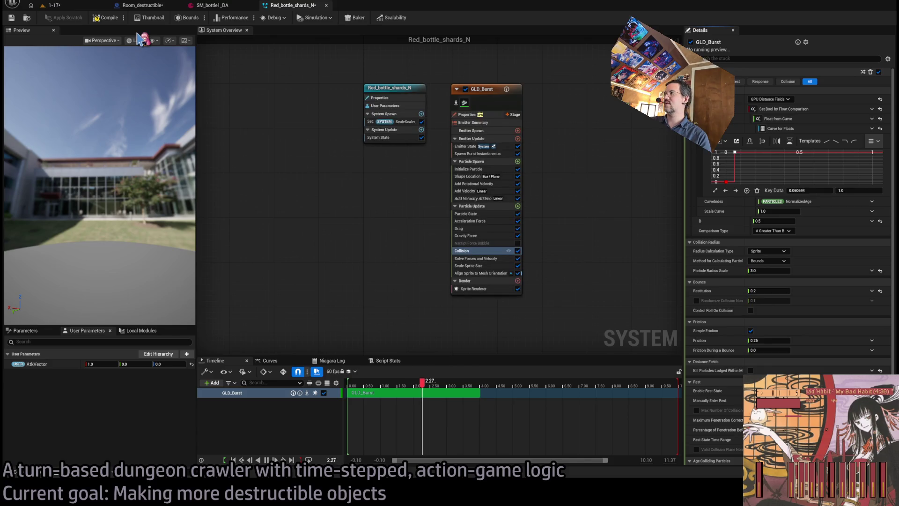
pyautogui.click(52, 6)
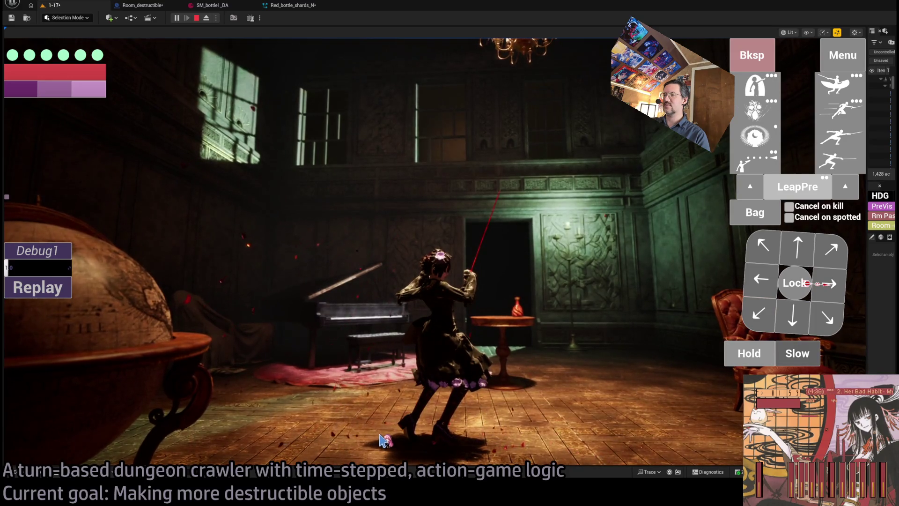
# Step: Replay the attack twice to watch the red vase shatter, then eject from the game camera
pyautogui.click(56, 290)
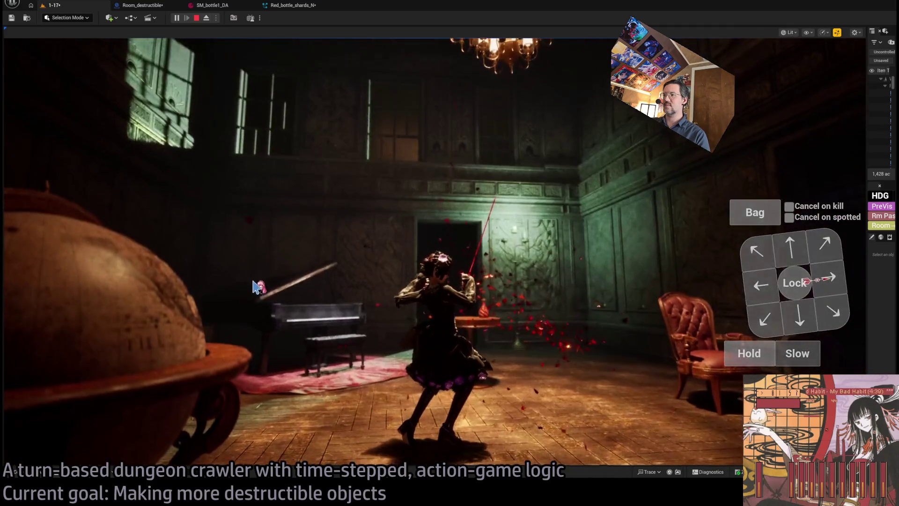
pyautogui.click(39, 288)
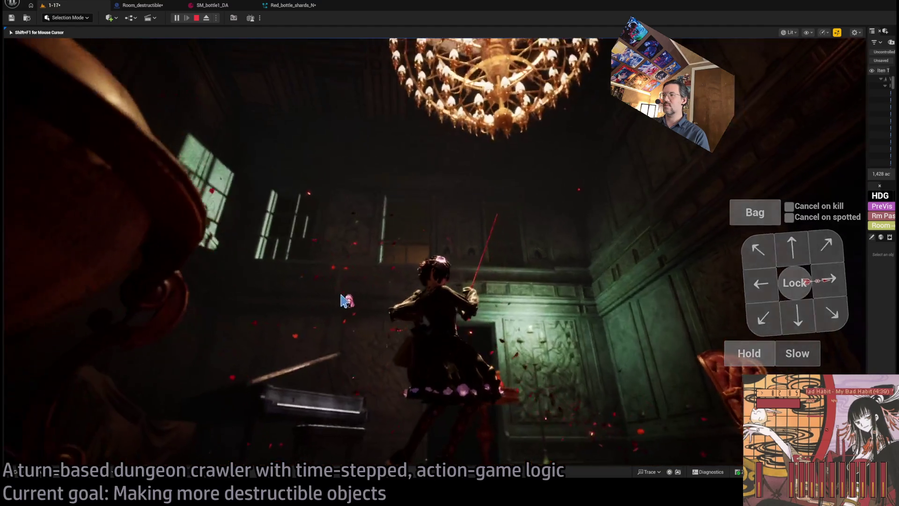
pyautogui.click(206, 18)
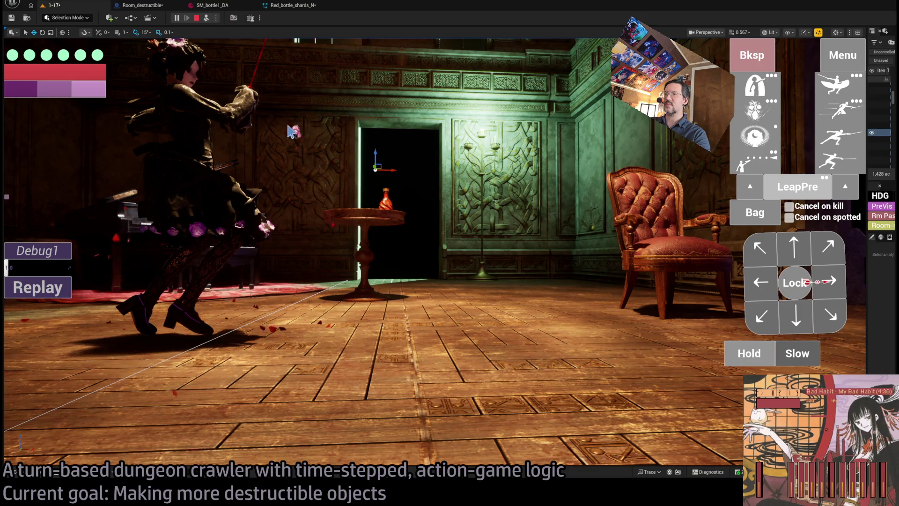
pyautogui.click(291, 6)
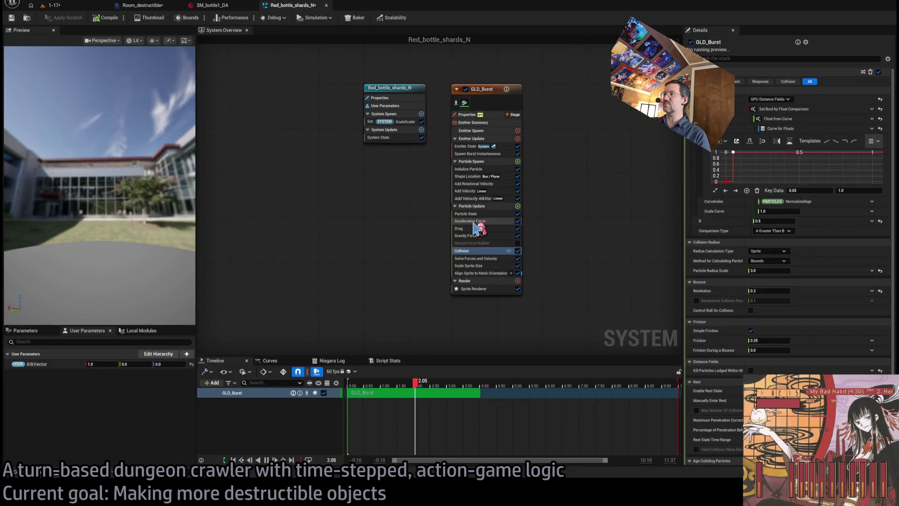
pyautogui.click(478, 169)
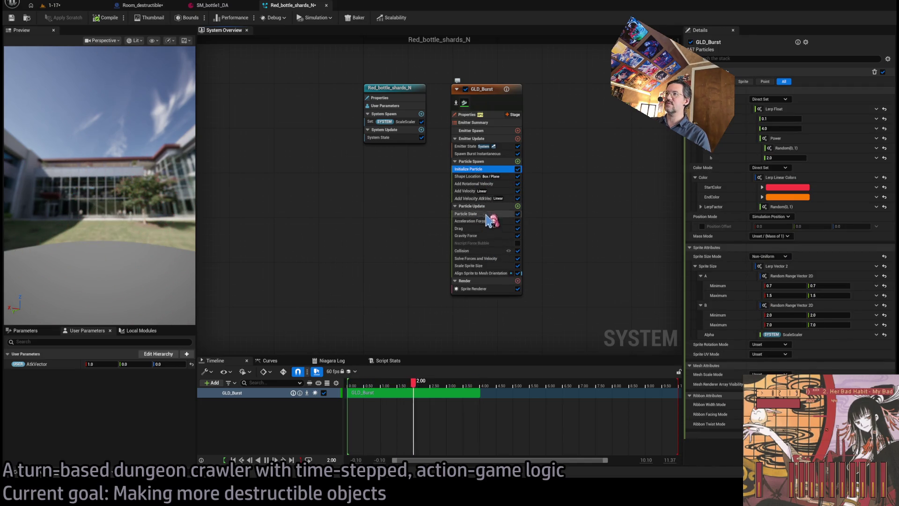
pyautogui.click(80, 6)
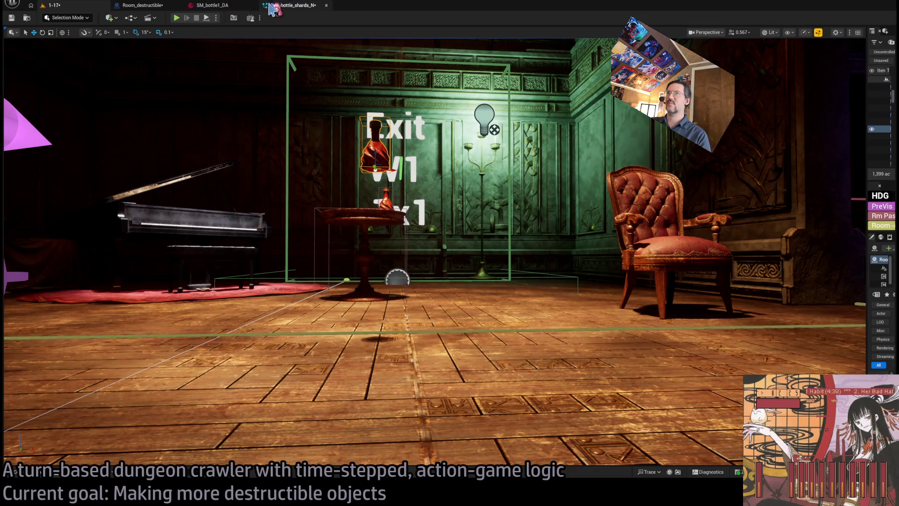
pyautogui.click(291, 5)
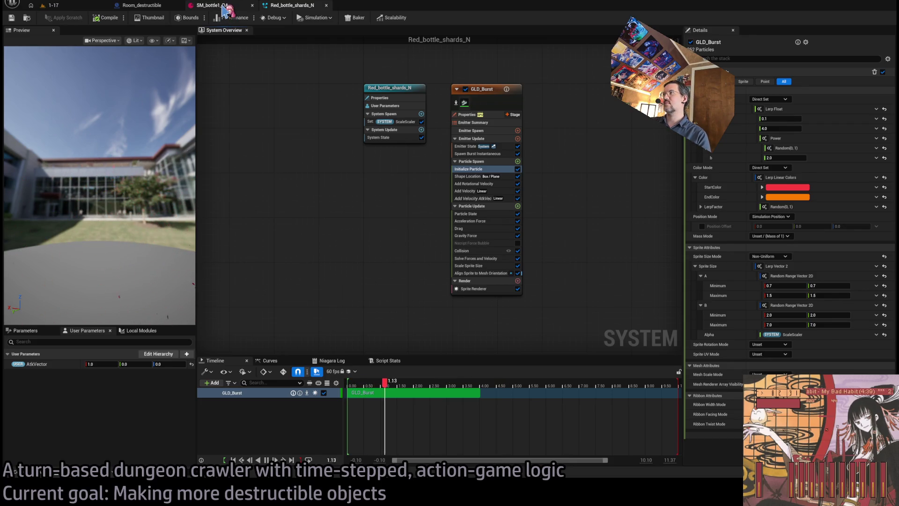
pyautogui.click(223, 6)
pyautogui.click(290, 6)
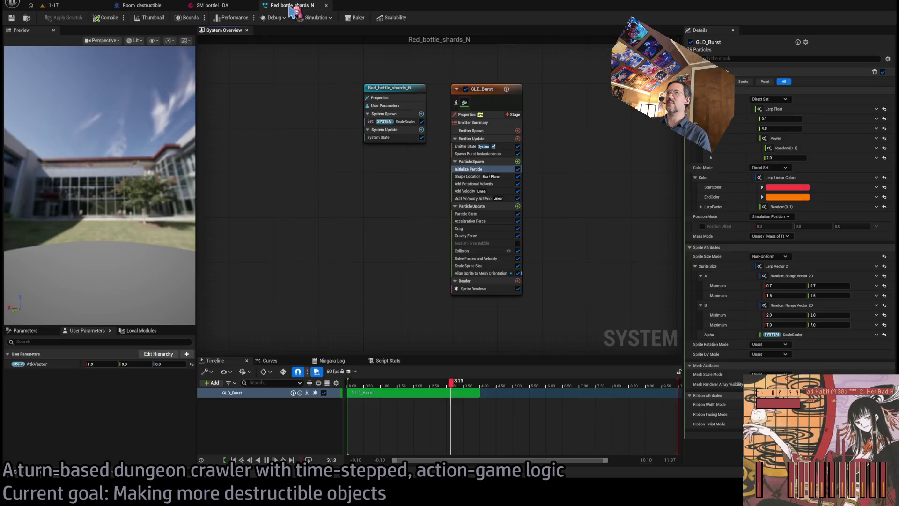
pyautogui.click(26, 473)
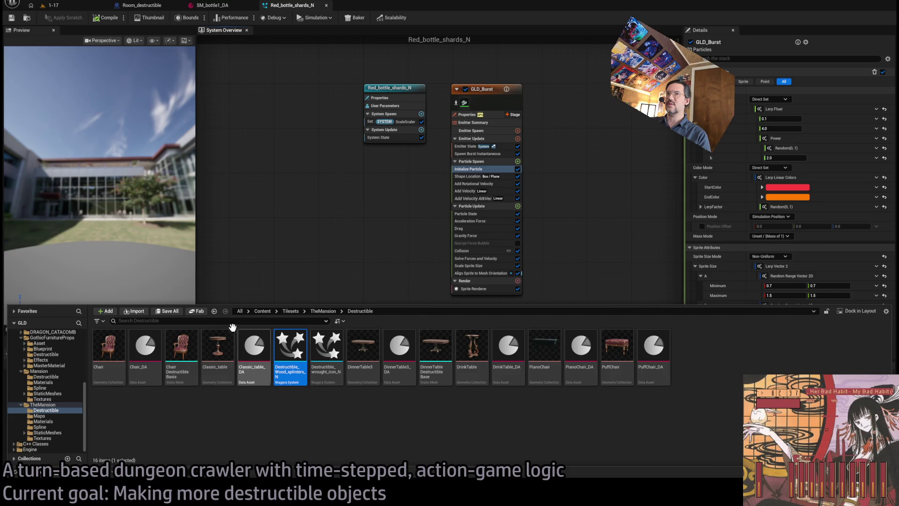
pyautogui.click(74, 7)
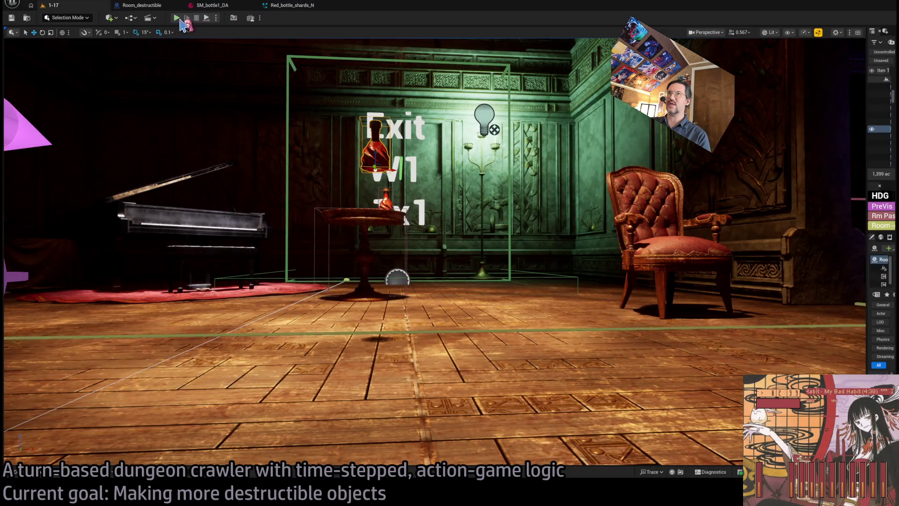
# Step: Play-test from a free camera, replay the globe breaking twice, then stop
pyautogui.hotkey('alt', 'p')
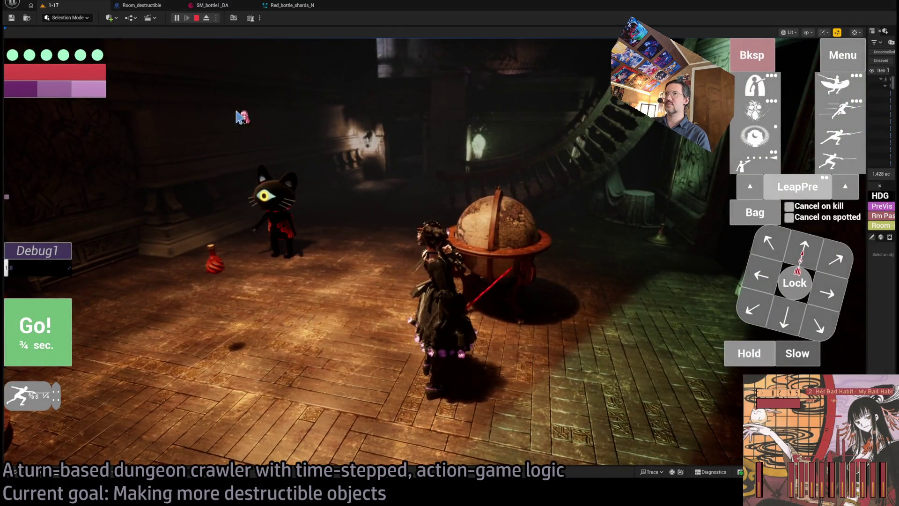
pyautogui.click(207, 18)
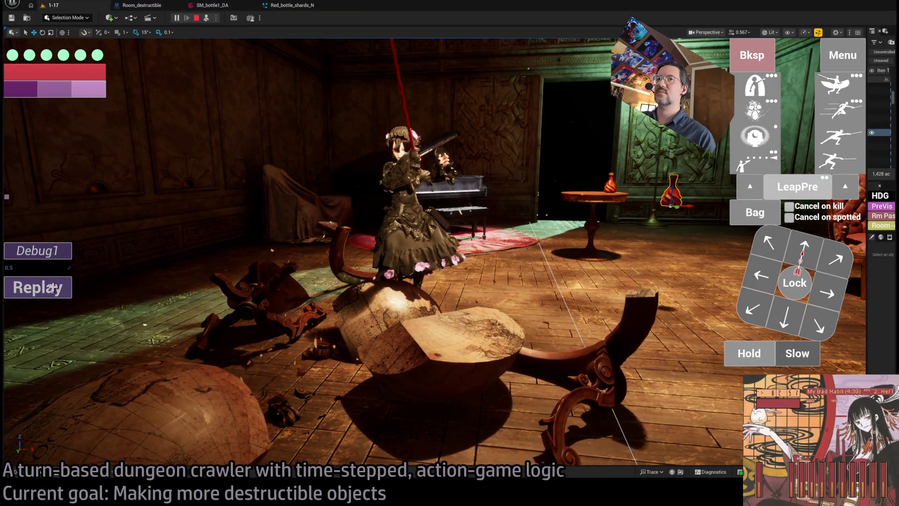
pyautogui.click(56, 288)
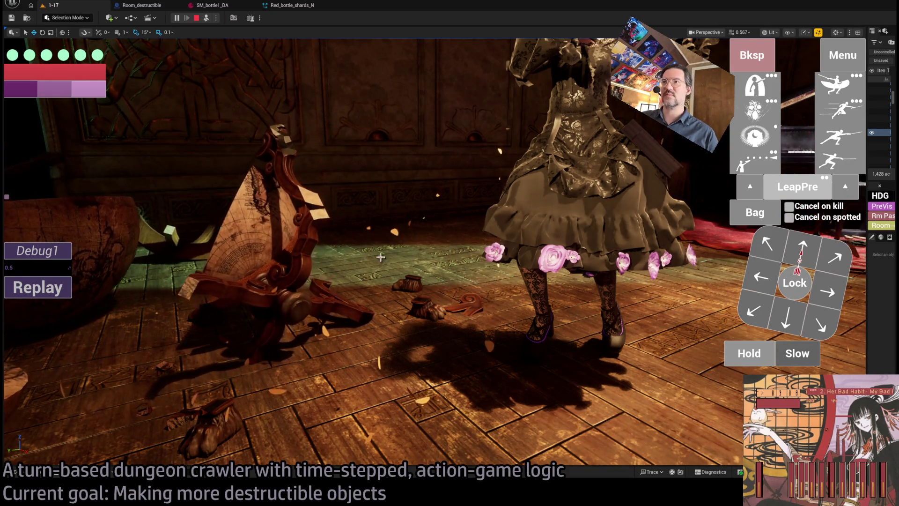
pyautogui.click(46, 290)
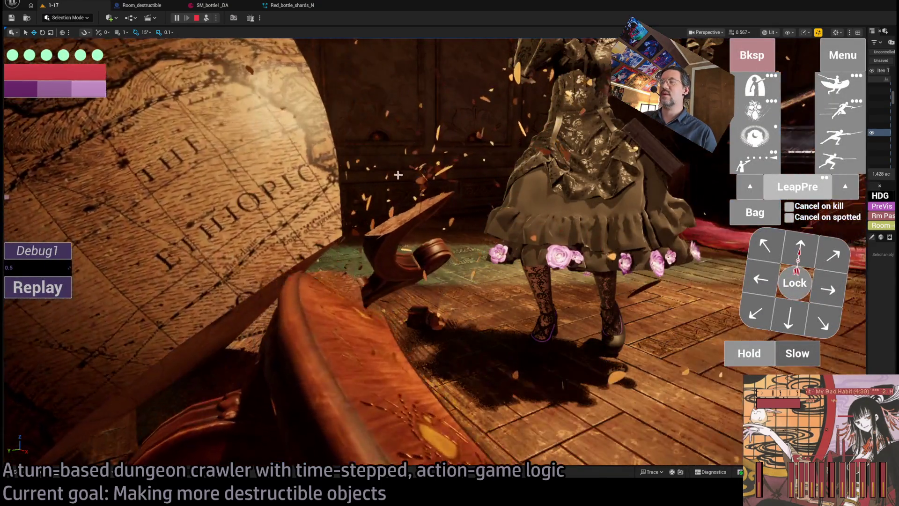
pyautogui.press('Escape')
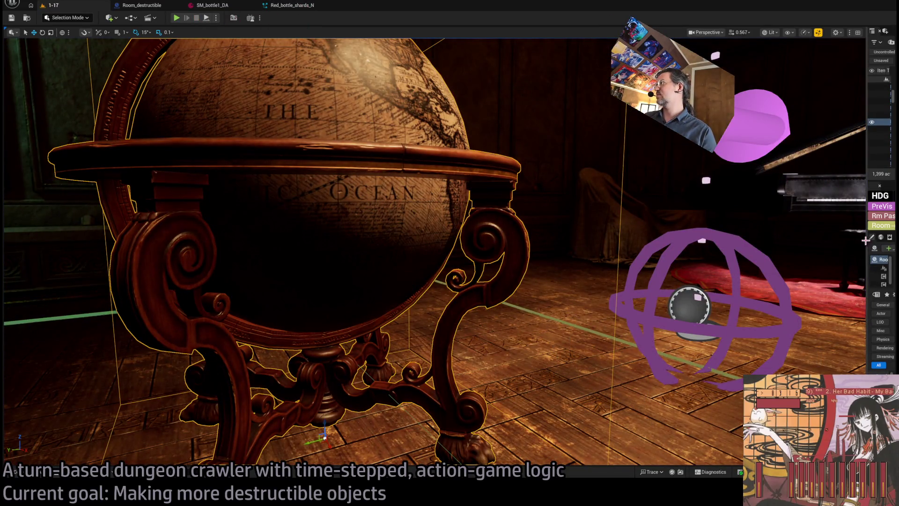
# Step: Open Globe1_DA and Destructible_Wood_splinters_N and compare their settings with Red_bottle_shards_N
pyautogui.moveTo(866, 241); pyautogui.dragTo(633, 240)
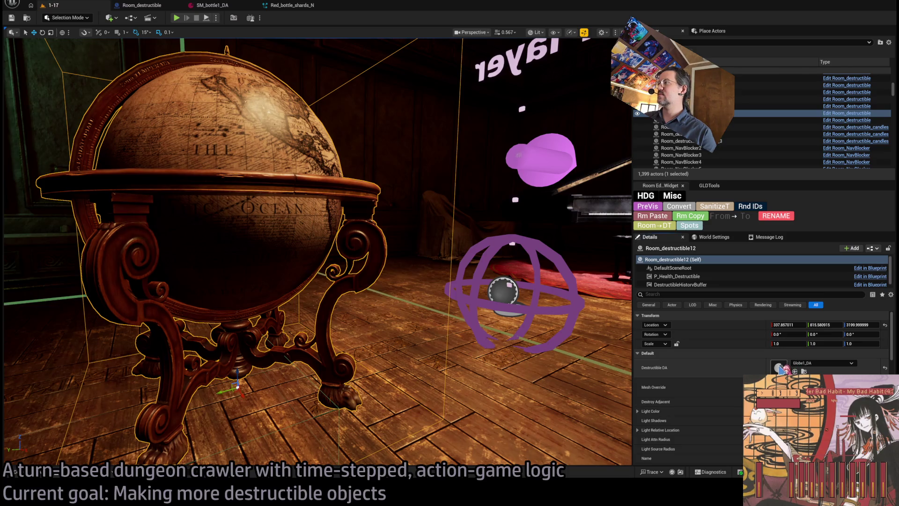
pyautogui.doubleClick(781, 368)
pyautogui.doubleClick(373, 192)
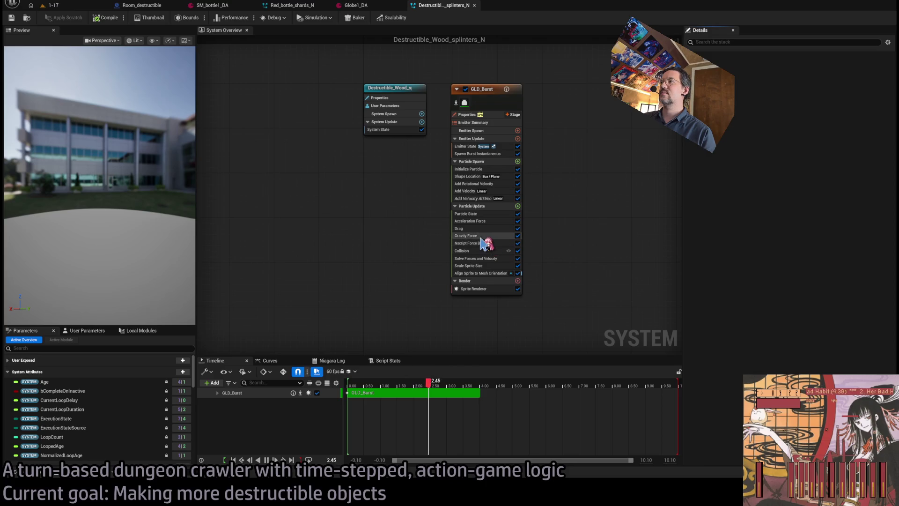
pyautogui.click(361, 7)
pyautogui.click(291, 5)
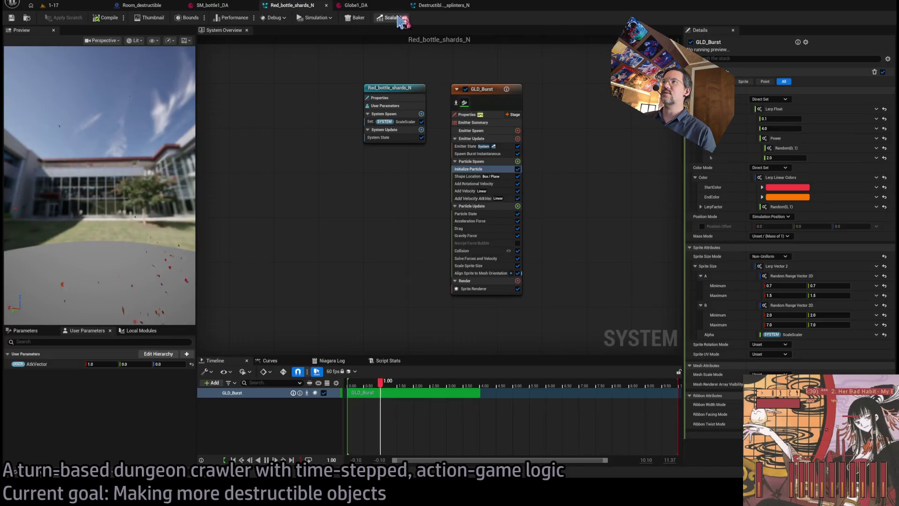
pyautogui.click(446, 6)
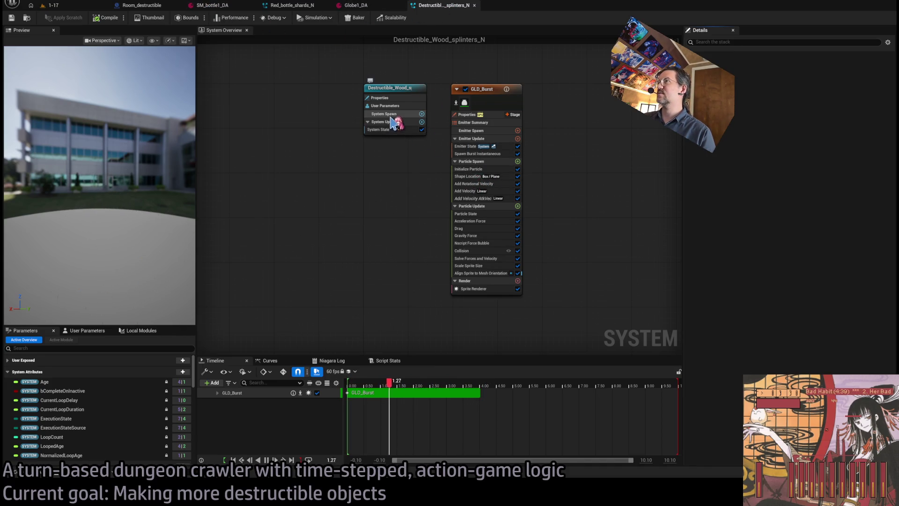
pyautogui.click(472, 170)
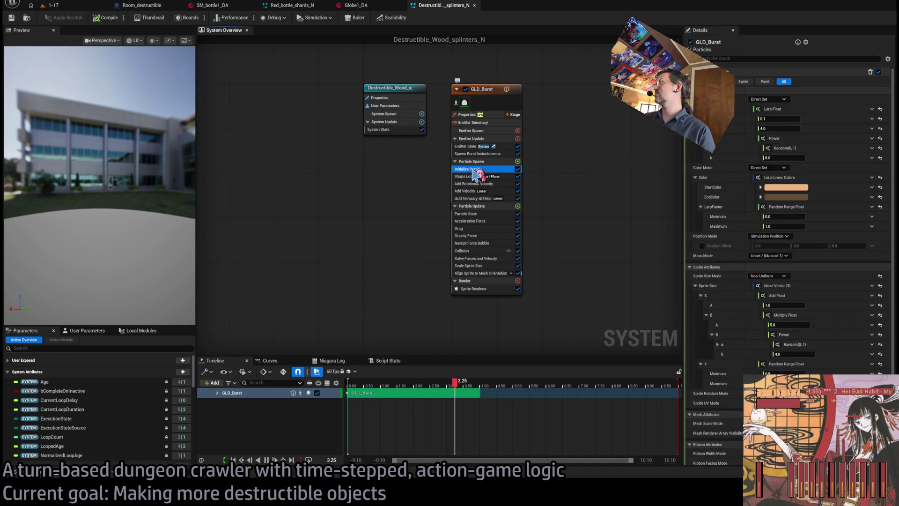
pyautogui.click(483, 154)
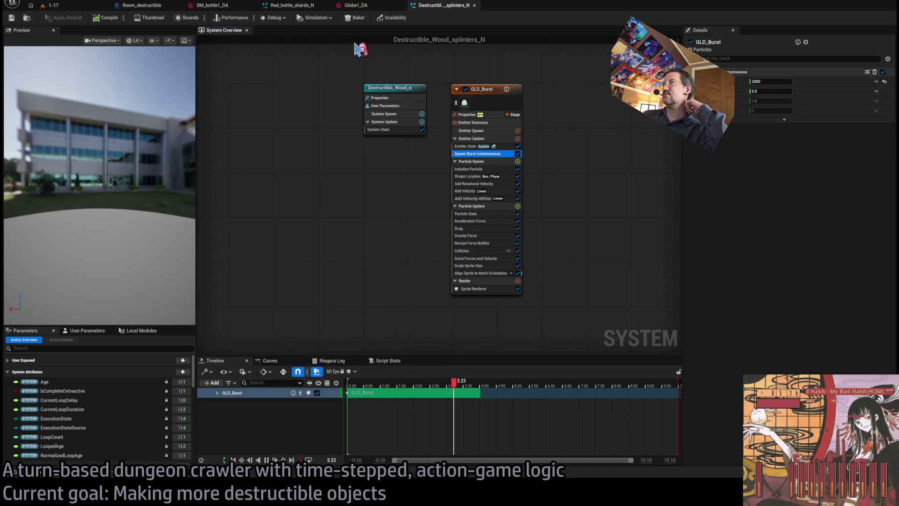
pyautogui.click(295, 6)
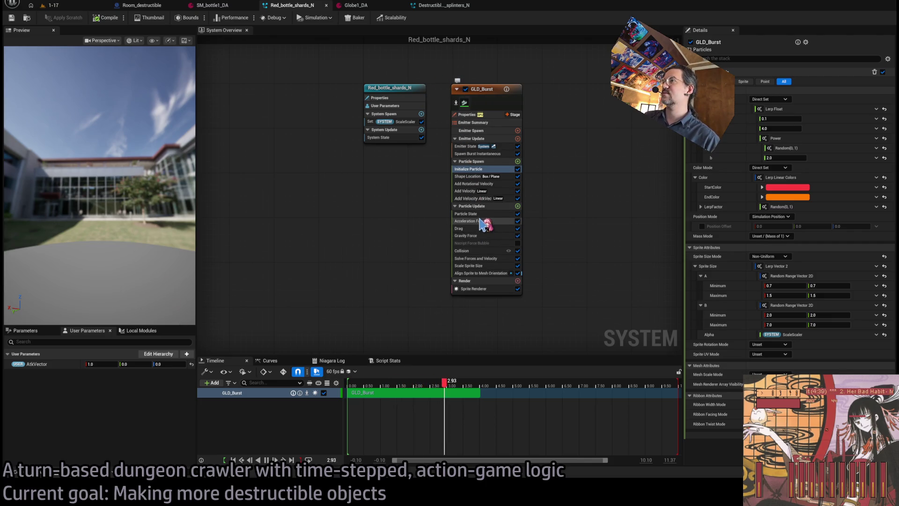
pyautogui.click(481, 236)
pyautogui.click(468, 250)
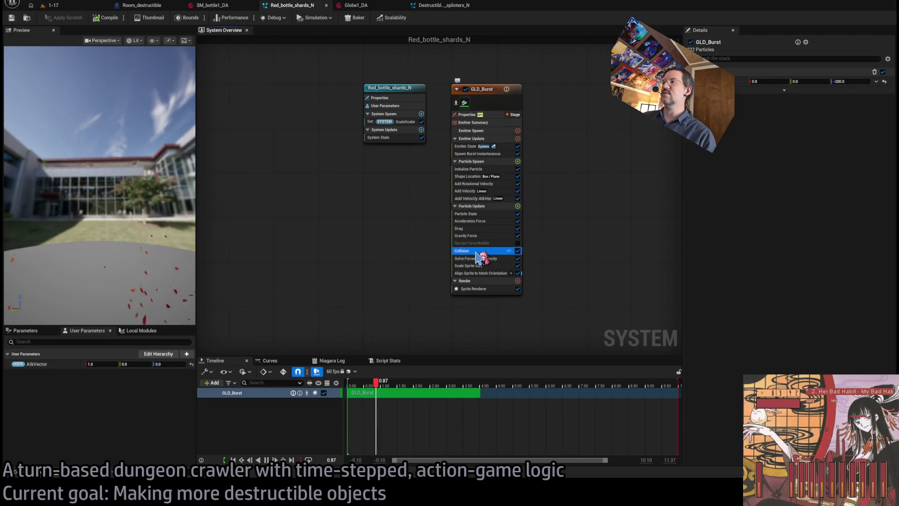
pyautogui.click(444, 6)
# Step: Add the Collision module to the splinters' GLD_Burst emitter, adjust its curve key, and play-test
pyautogui.click(473, 250)
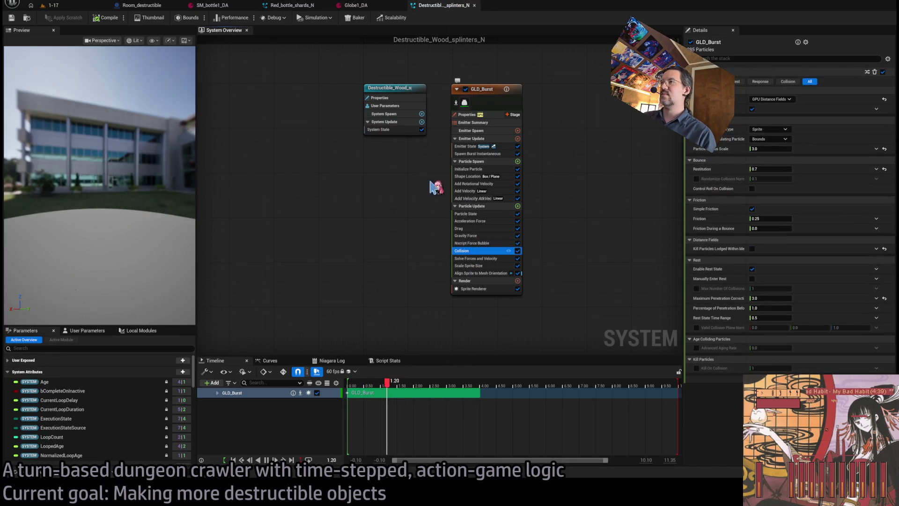
pyautogui.click(294, 5)
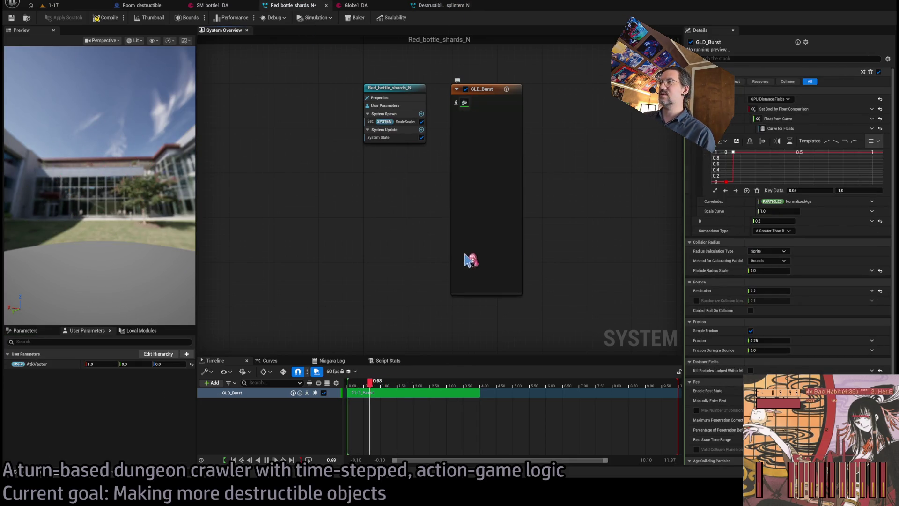
pyautogui.hotkey('ctrl', 'Tab')
pyautogui.moveTo(482, 255)
pyautogui.mouseDown()
pyautogui.moveTo(487, 262)
pyautogui.moveTo(490, 248)
pyautogui.mouseUp()
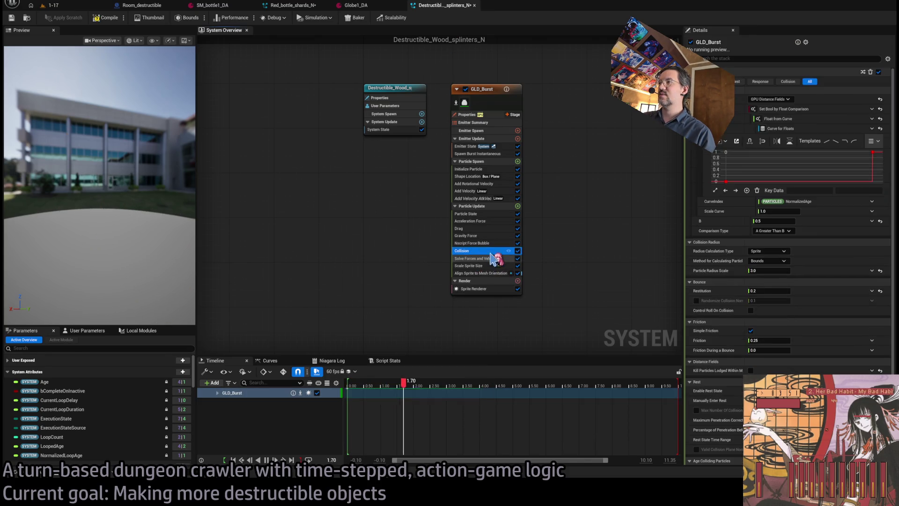
pyautogui.click(873, 152)
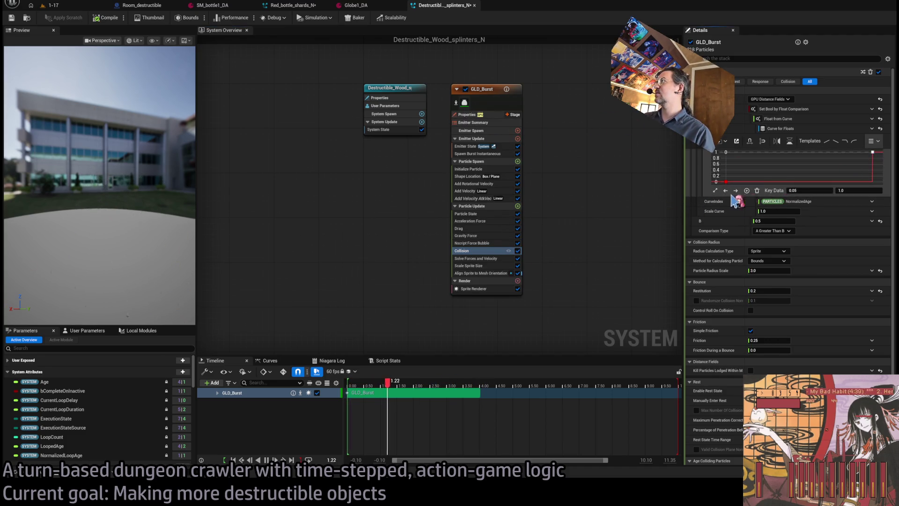
pyautogui.click(744, 145)
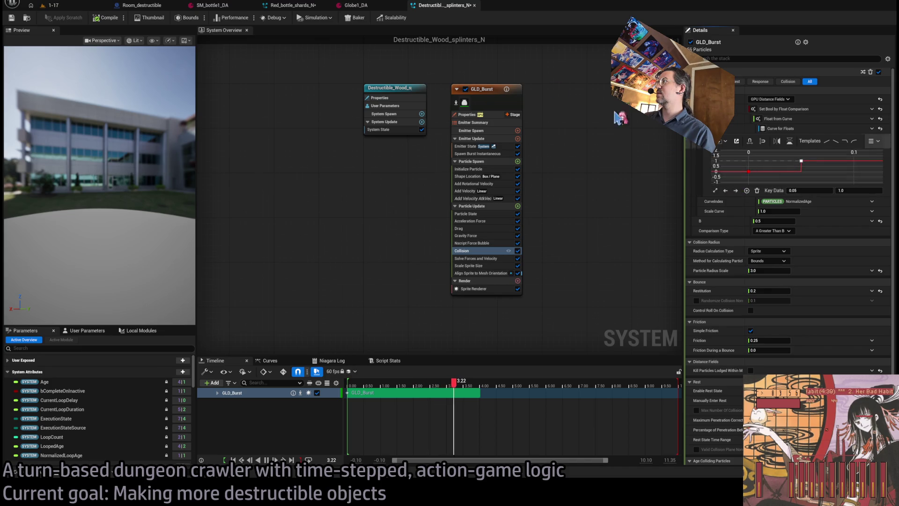
pyautogui.click(69, 7)
pyautogui.click(181, 18)
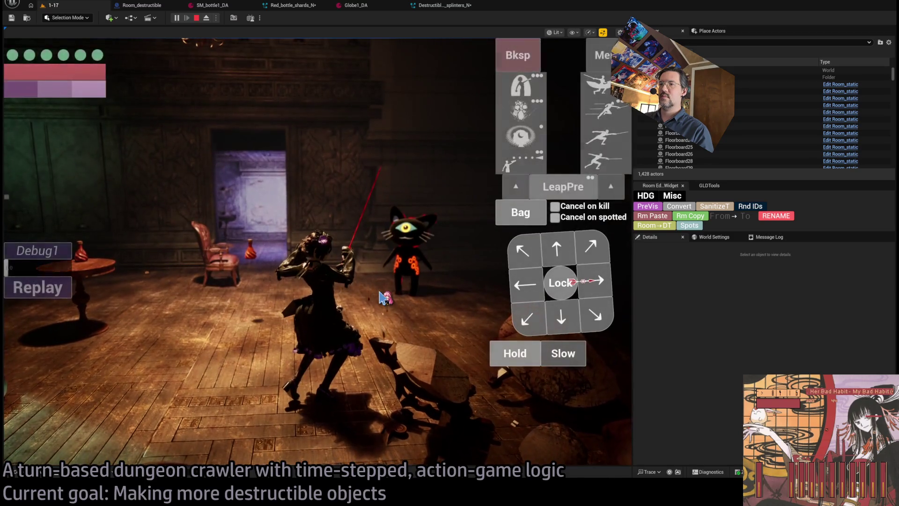
# Step: Eject to a free camera, replay the wooden prop smashing, and view the wreckage unlit
pyautogui.click(207, 19)
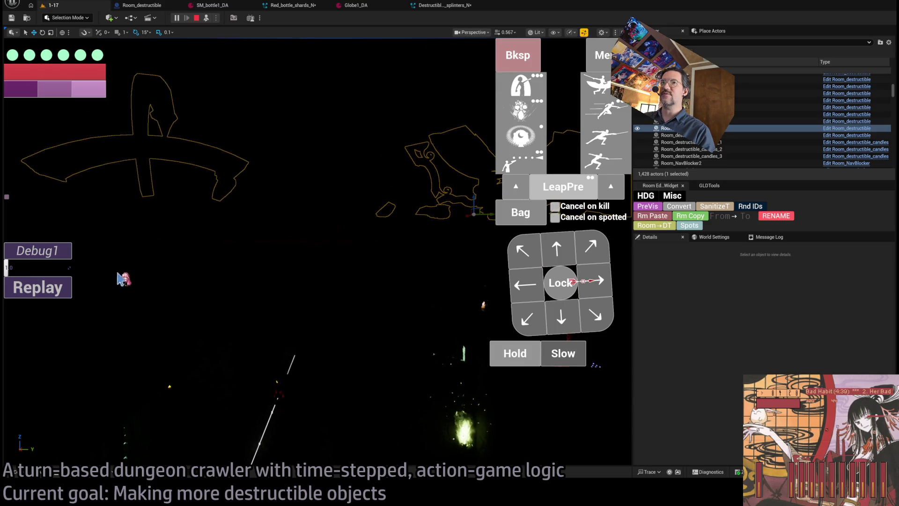
pyautogui.click(56, 287)
pyautogui.hotkey('alt', '3')
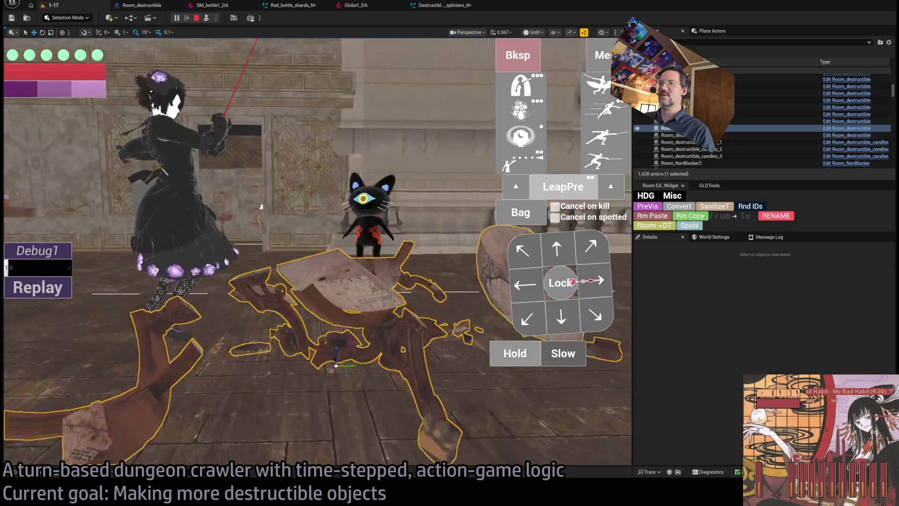
pyautogui.click(442, 6)
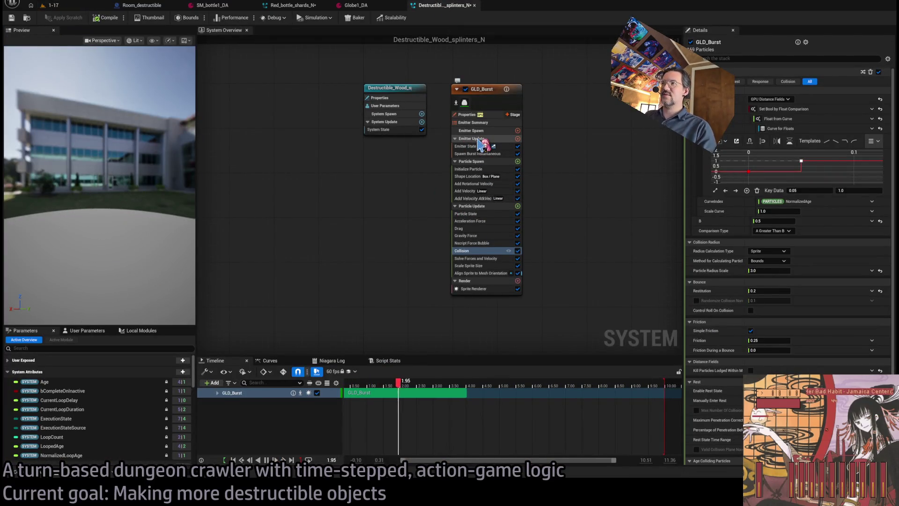
# Step: Review the splinters' initialization, gravity, Collision curve and particle radius settings
pyautogui.click(479, 169)
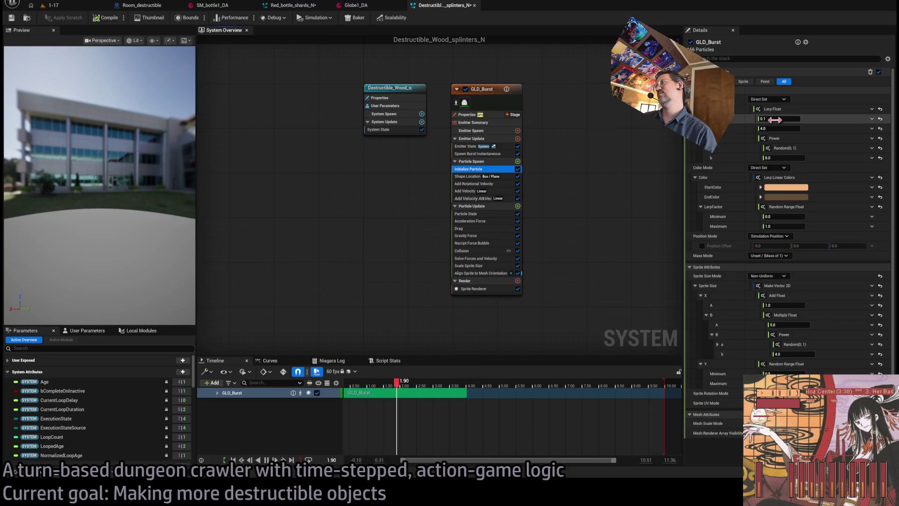
pyautogui.click(487, 237)
pyautogui.click(488, 251)
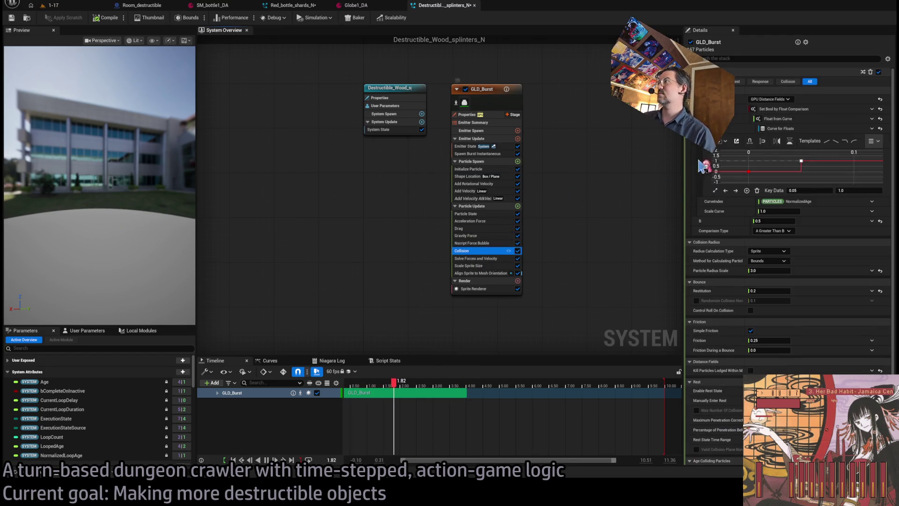
pyautogui.click(777, 174)
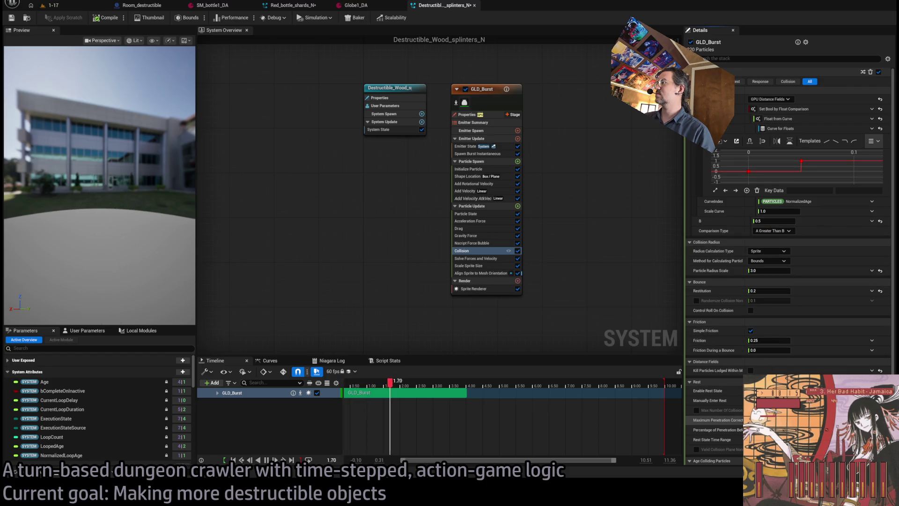
pyautogui.scroll(-2, 728, 336)
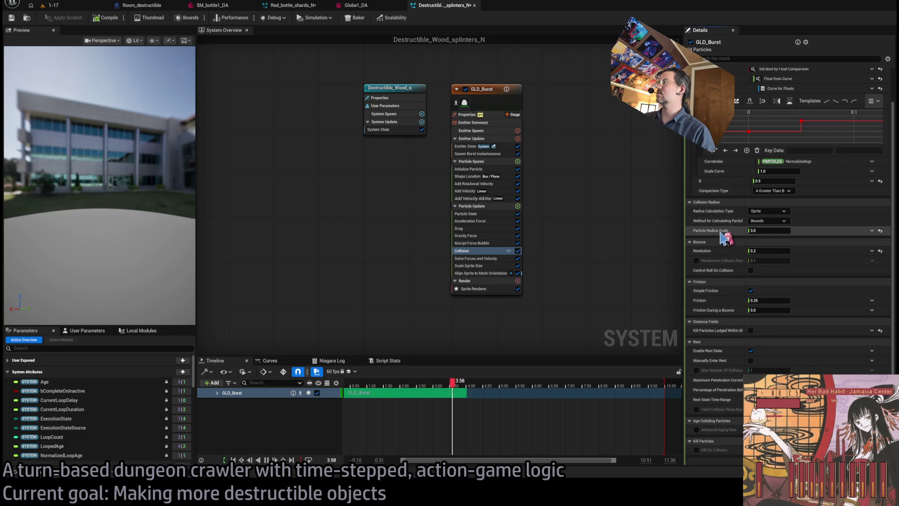
pyautogui.scroll(2, 756, 243)
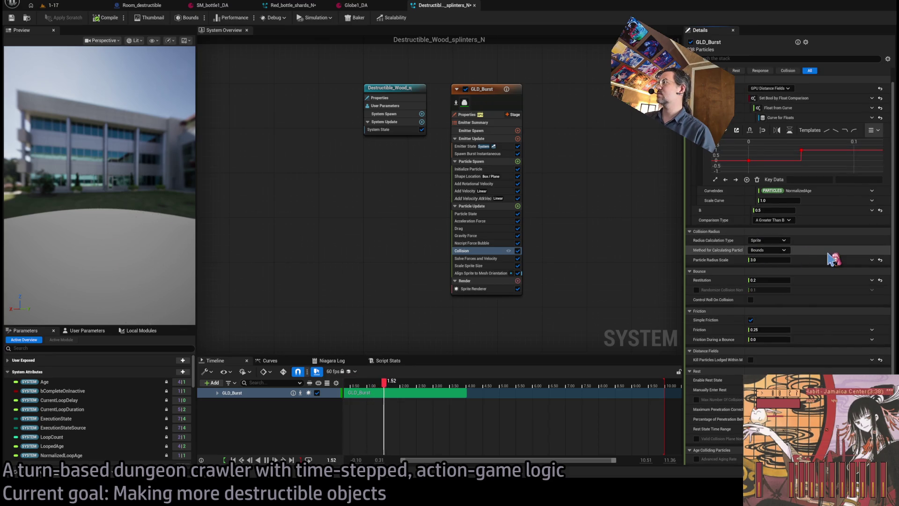
pyautogui.click(798, 250)
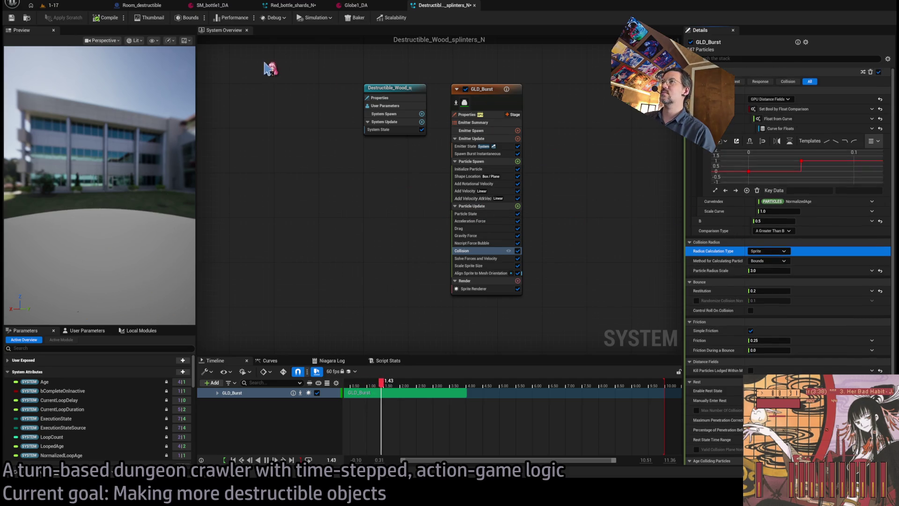
pyautogui.click(52, 5)
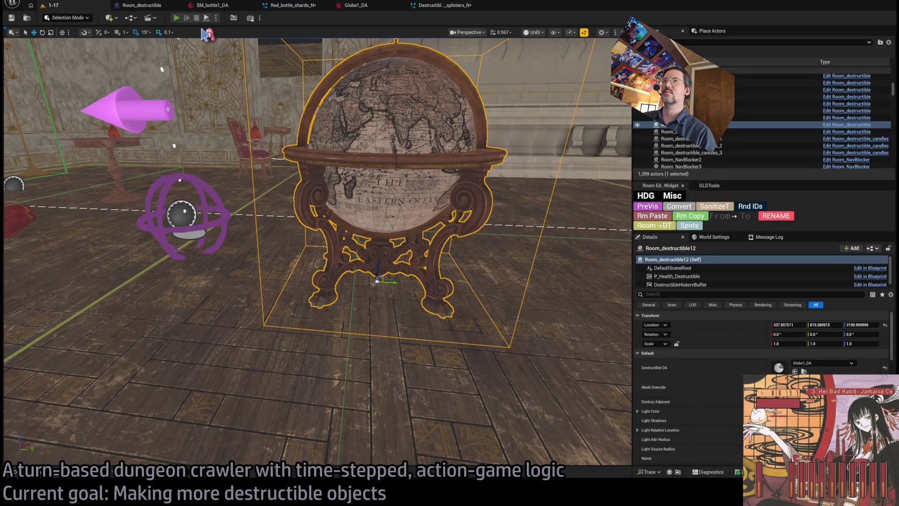
pyautogui.hotkey('alt', 'p')
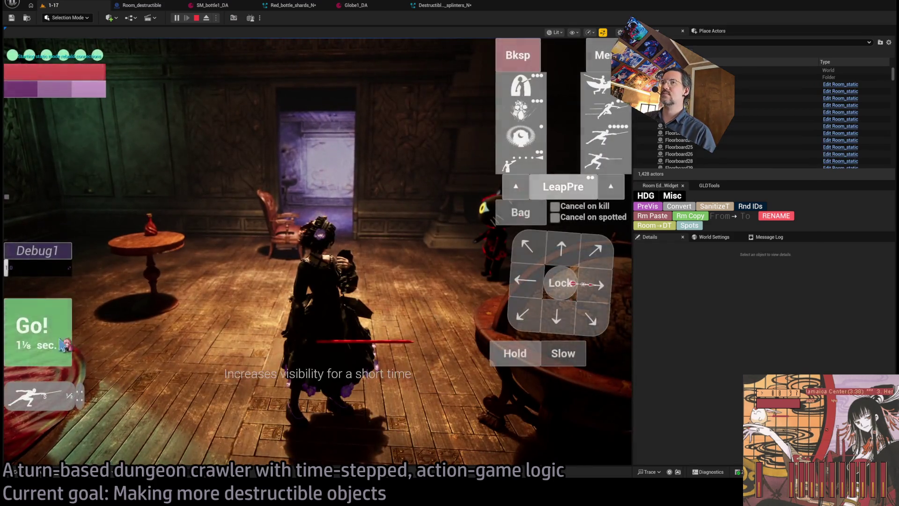
pyautogui.click(62, 345)
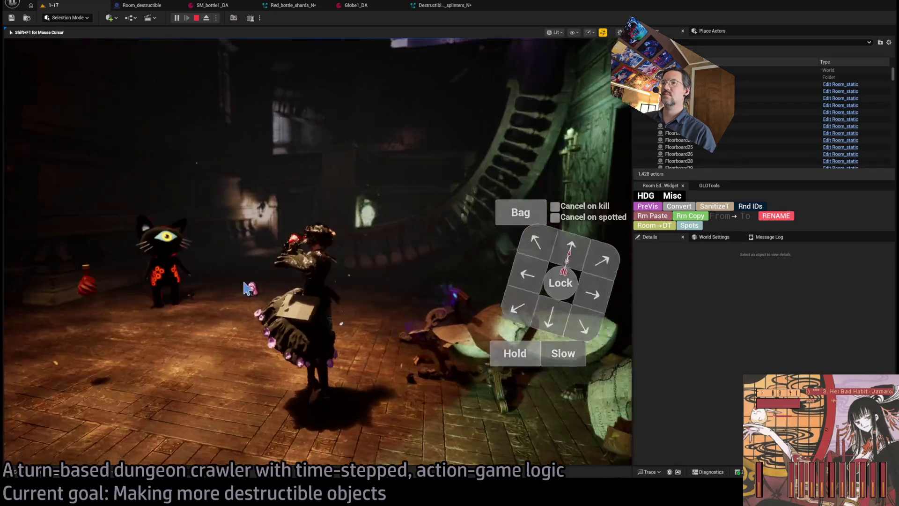
pyautogui.press('Escape')
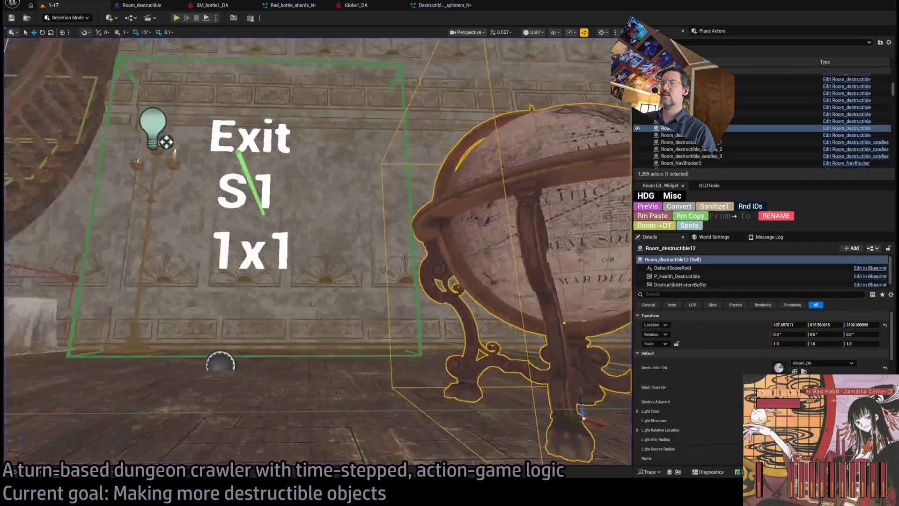
pyautogui.hotkey('alt', 'p')
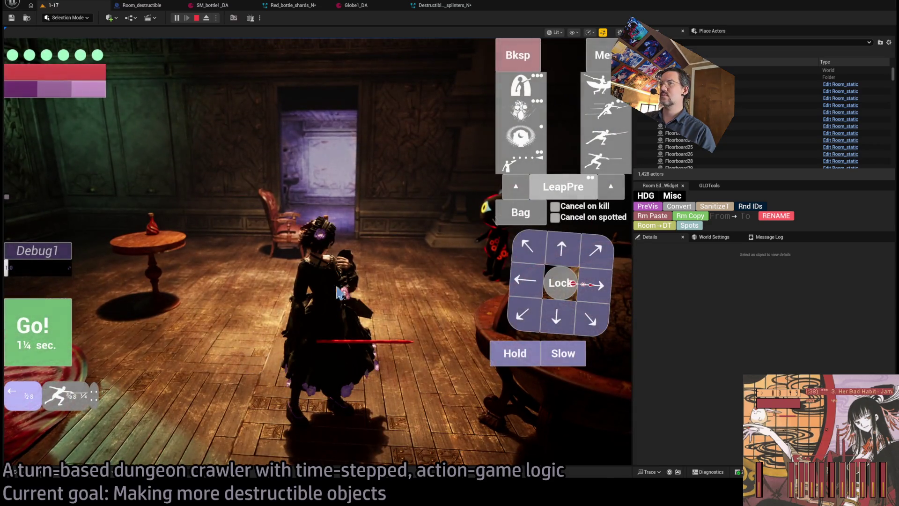
pyautogui.press('space')
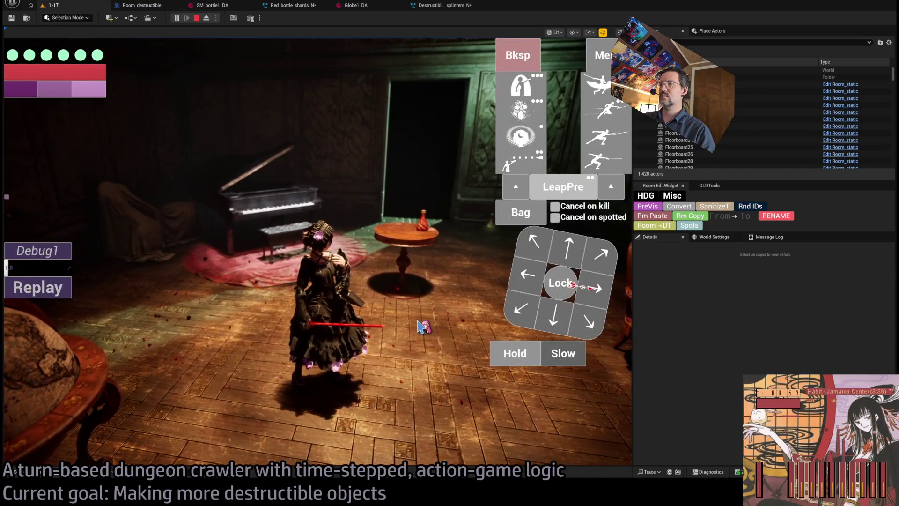
pyautogui.press('Escape')
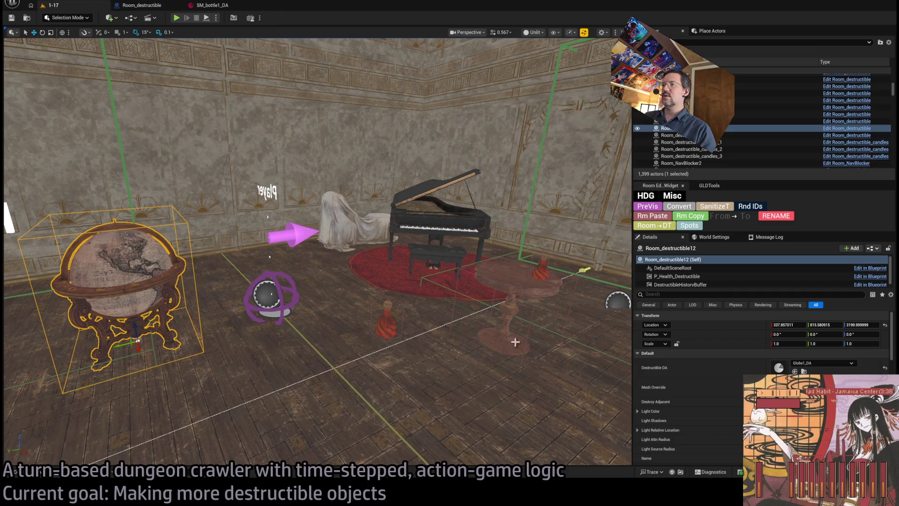
pyautogui.click(379, 314)
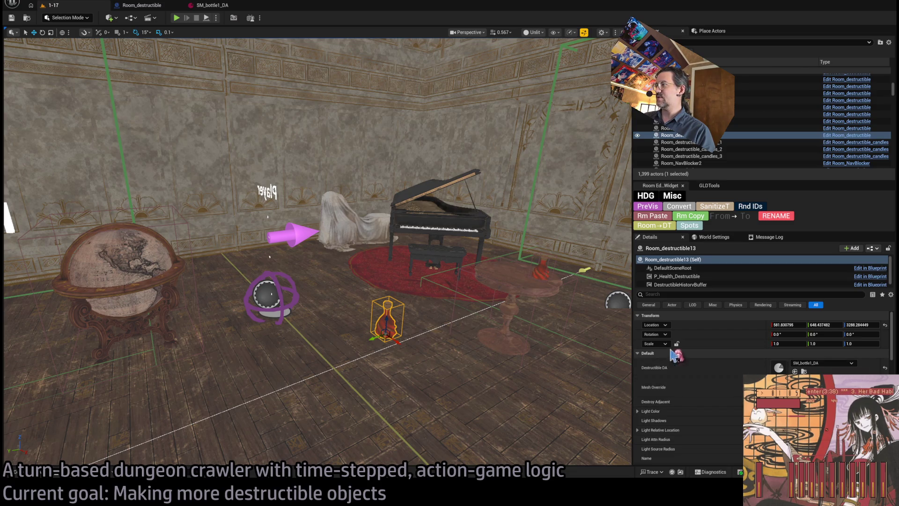
# Step: Open the bottle's SM_bottle1_DA data asset and check the Room_destructible Blueprint
pyautogui.doubleClick(779, 367)
pyautogui.click(398, 90)
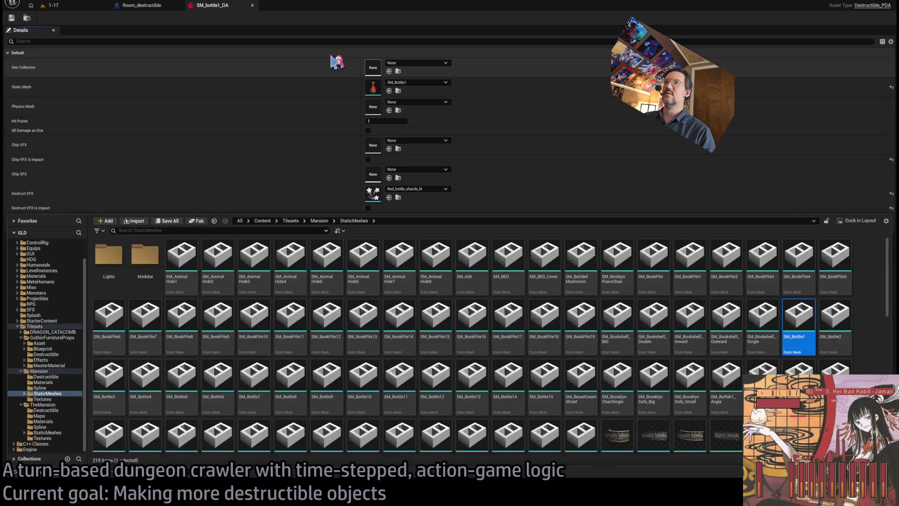
pyautogui.click(141, 5)
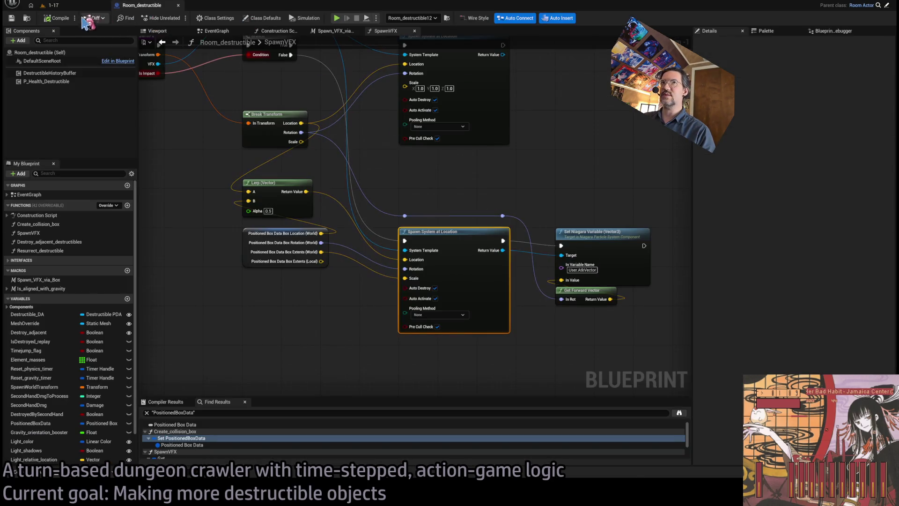
pyautogui.click(51, 5)
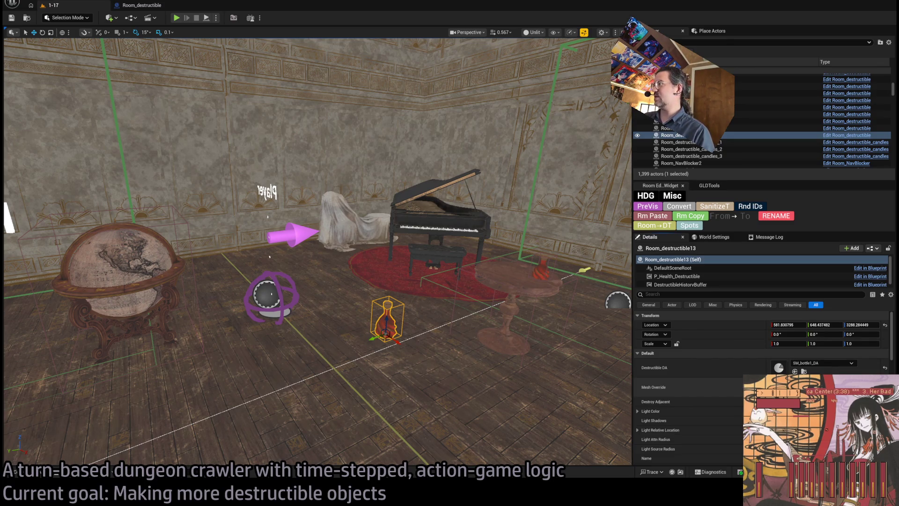
# Step: Assign SM_Bottle4 from the mansion static meshes as the bottle's Mesh Override
pyautogui.click(40, 473)
pyautogui.click(156, 405)
pyautogui.click(554, 244)
pyautogui.click(40, 473)
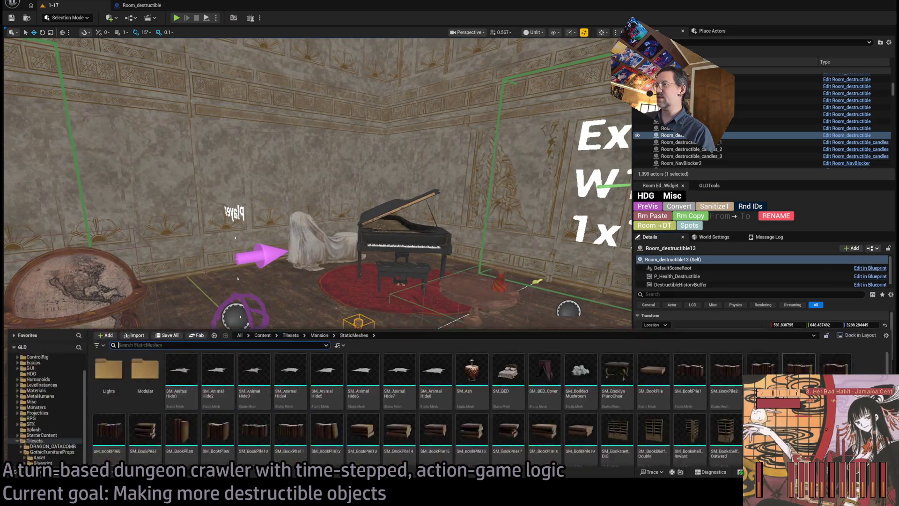
pyautogui.click(547, 269)
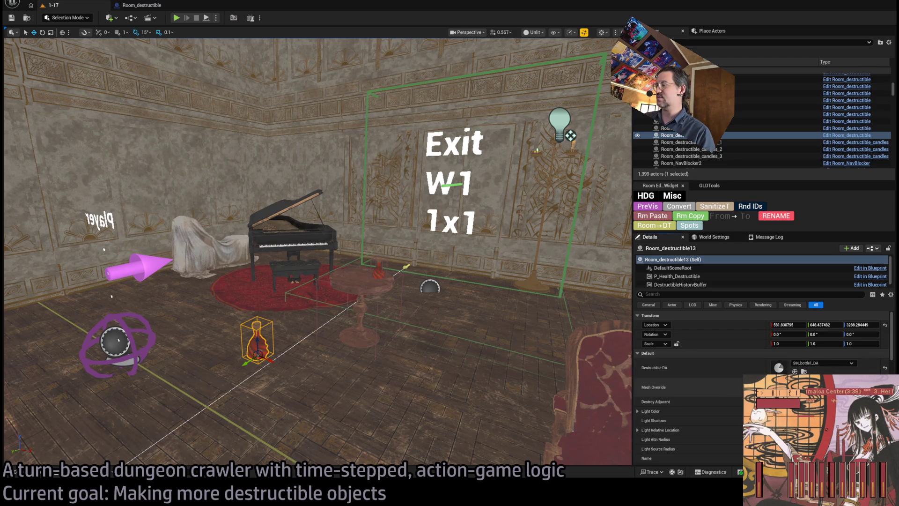
pyautogui.click(47, 475)
pyautogui.click(147, 404)
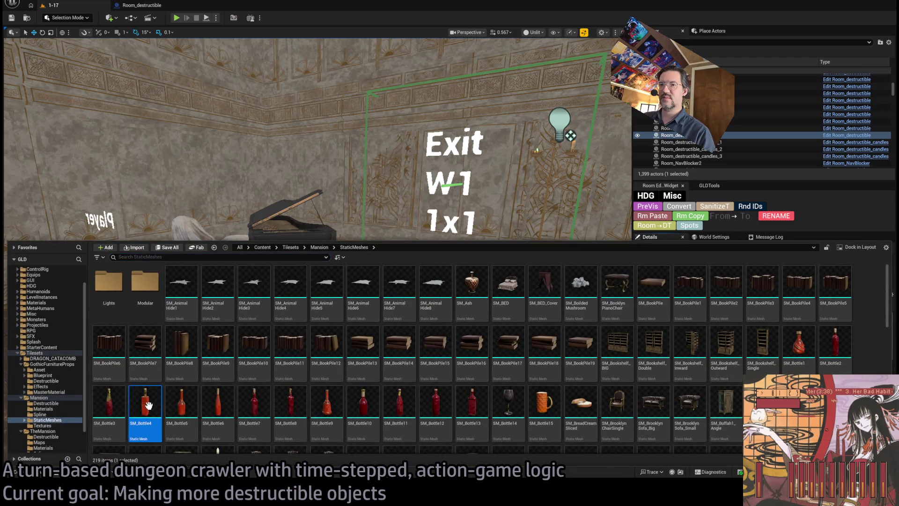
pyautogui.hotkey('ctrl', 'space')
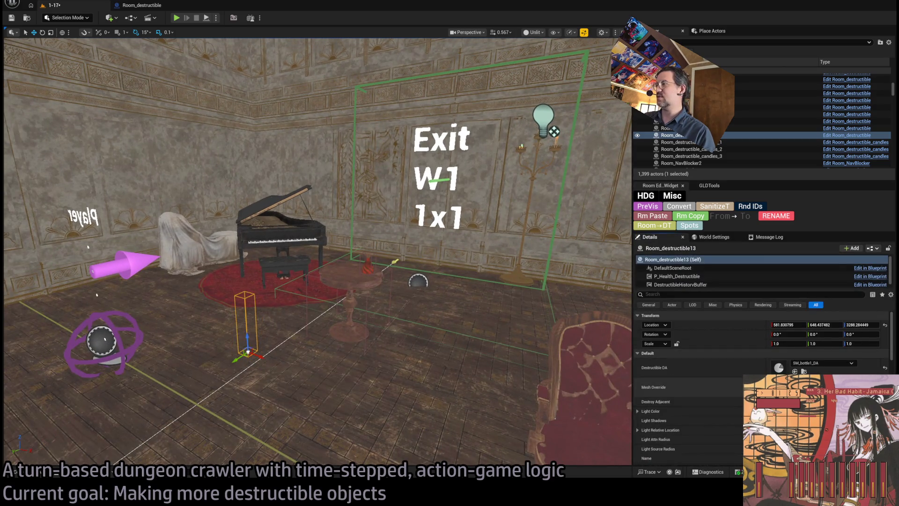
pyautogui.moveTo(318, 253)
pyautogui.mouseDown()
pyautogui.moveTo(375, 249)
pyautogui.moveTo(281, 251)
pyautogui.moveTo(178, 196)
pyautogui.mouseUp()
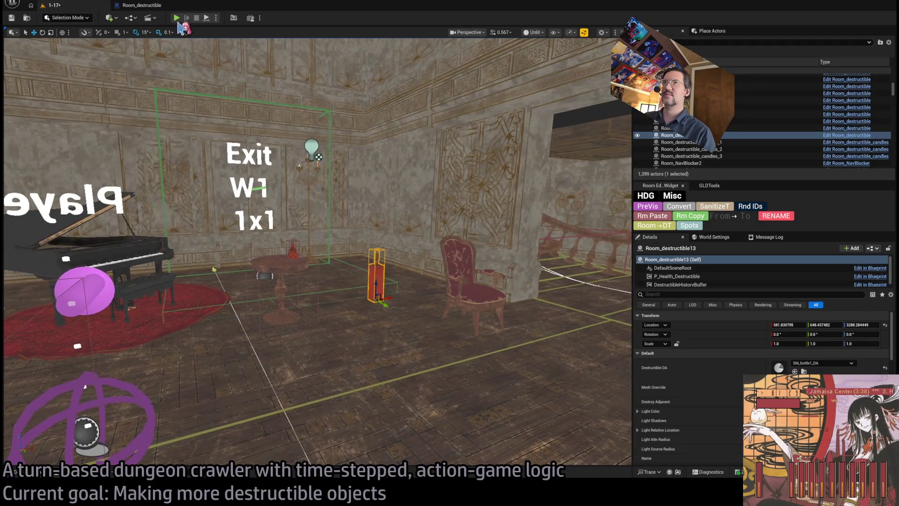
# Step: Play-test the tall bottle with Hold and Replay, then stop
pyautogui.hotkey('alt', 'p')
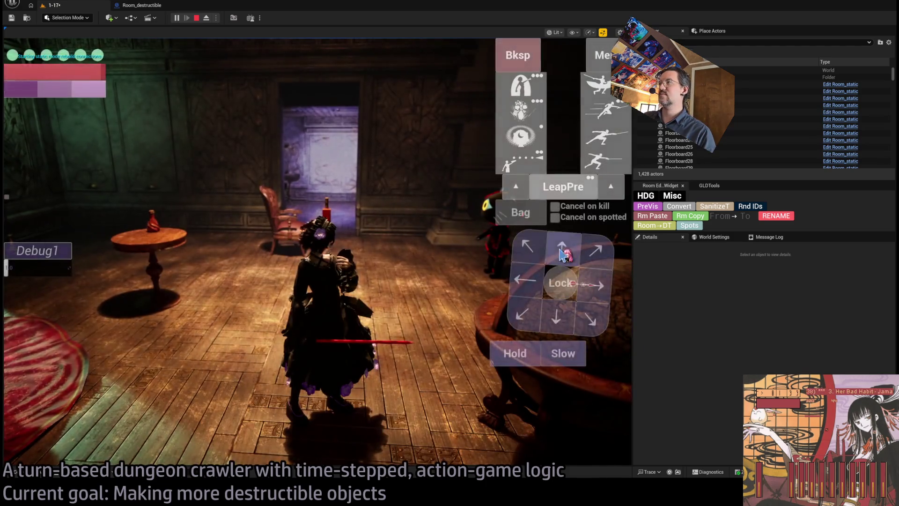
pyautogui.click(498, 347)
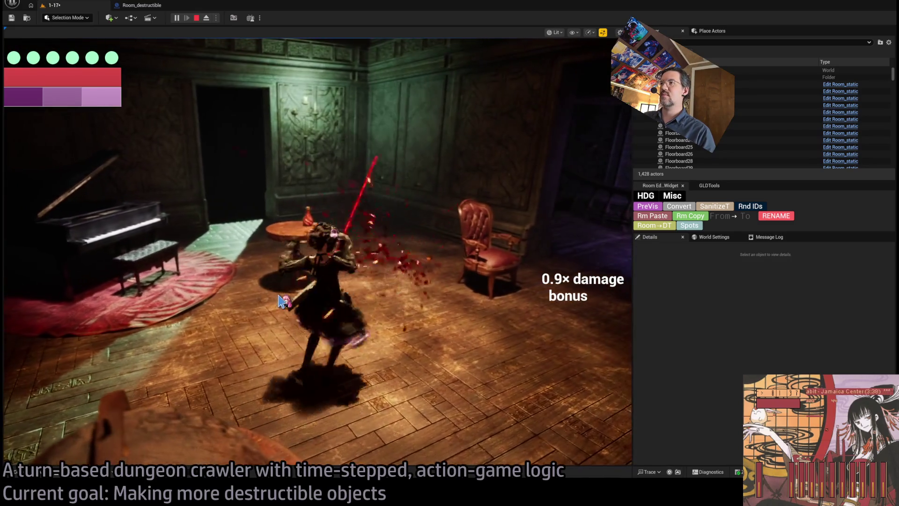
pyautogui.click(56, 287)
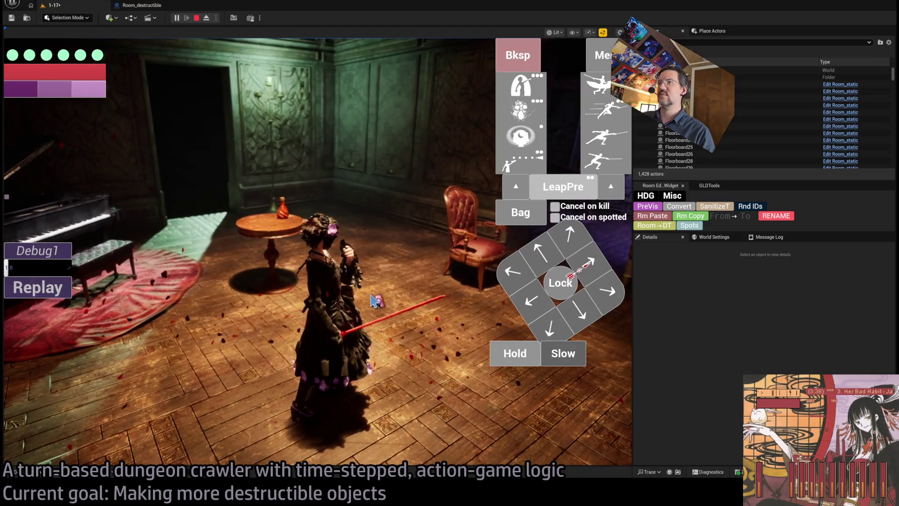
pyautogui.press('Escape')
# Step: Alt-drag the tall red bottle to place copies beside it near the armchair
pyautogui.click(398, 261)
pyautogui.keyDown('alt'); pyautogui.moveTo(404, 270); pyautogui.dragTo(413, 276); pyautogui.keyUp('alt')
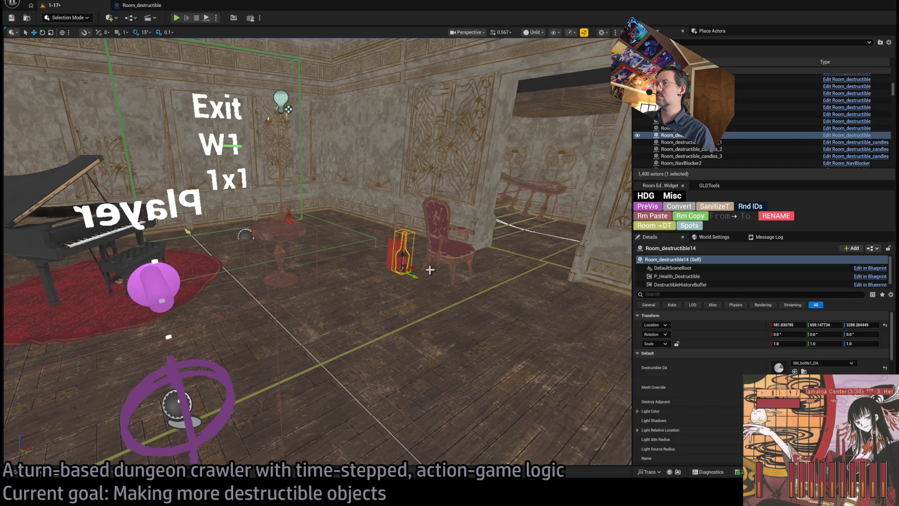
pyautogui.keyDown('alt'); pyautogui.moveTo(415, 277); pyautogui.dragTo(429, 280); pyautogui.keyUp('alt')
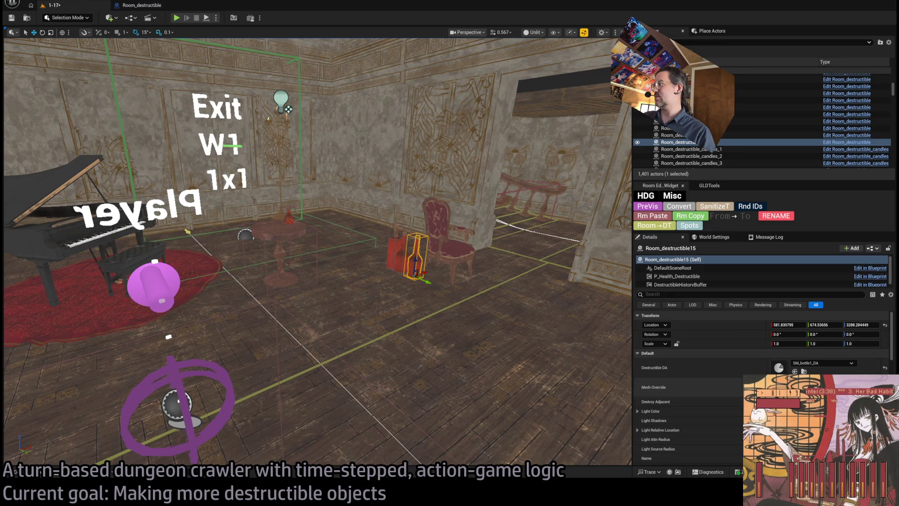
# Step: Add two more bottle copies to the row by the armchair, then start a play-test
pyautogui.press('f')
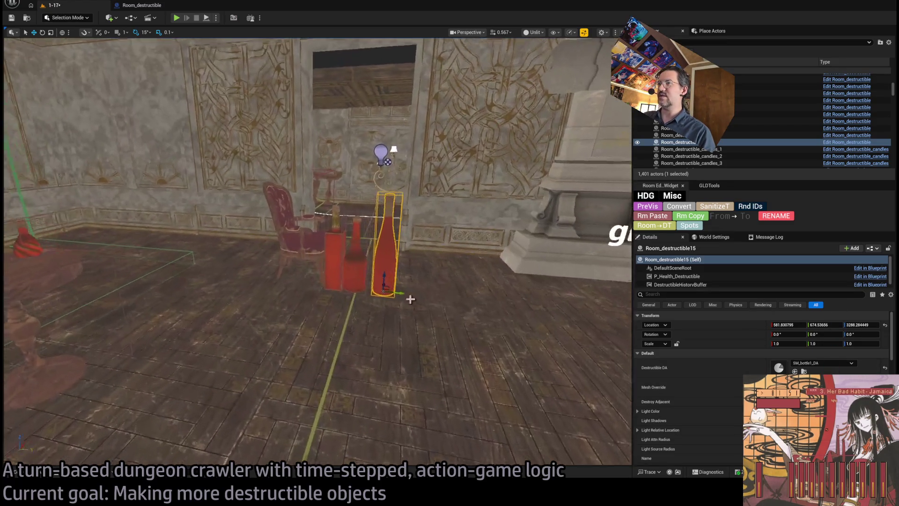
pyautogui.keyDown('alt'); pyautogui.moveTo(402, 295); pyautogui.dragTo(458, 301); pyautogui.keyUp('alt')
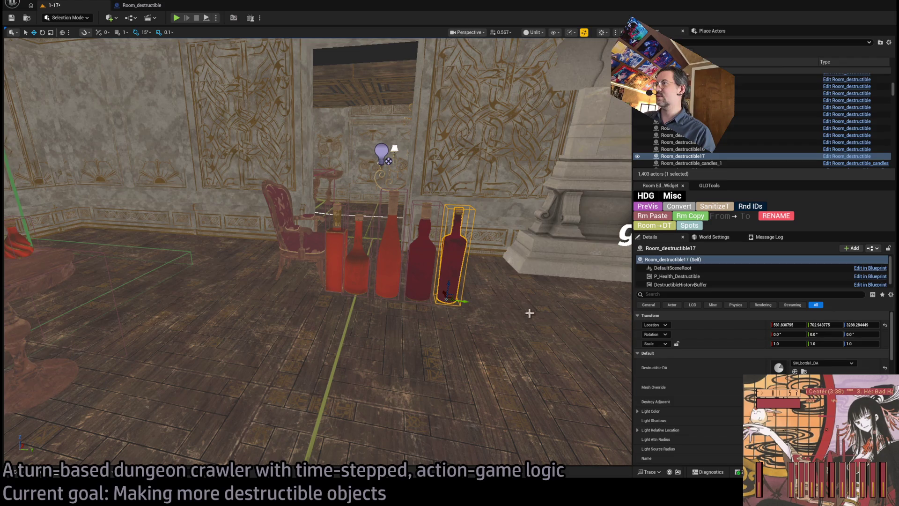
pyautogui.keyDown('alt'); pyautogui.moveTo(464, 300); pyautogui.dragTo(495, 300); pyautogui.keyUp('alt')
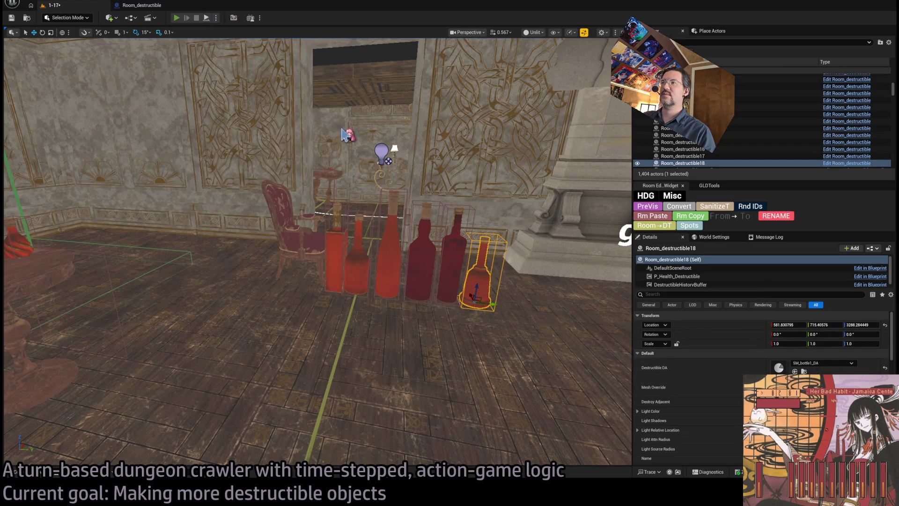
pyautogui.hotkey('alt', 'p')
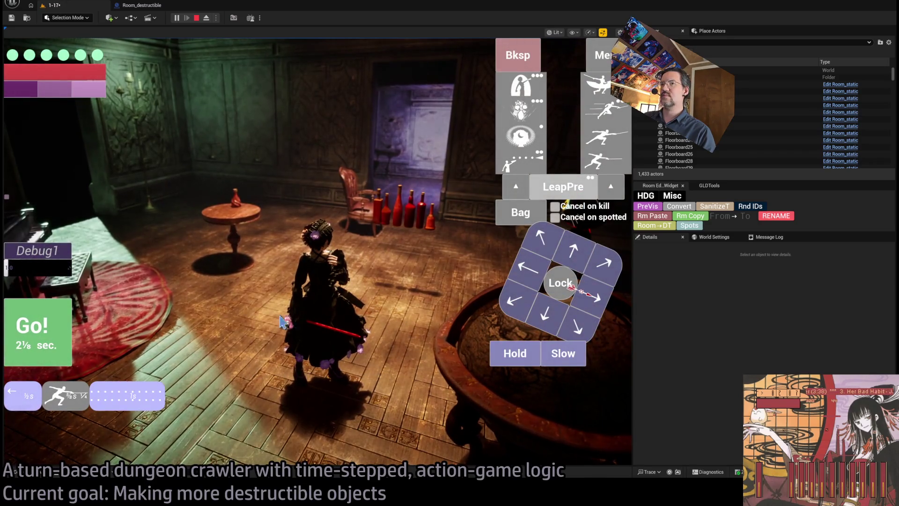
# Step: Run the attack turn, rotate the game camera toward the piano, replay the attack twice, then stop
pyautogui.press('space')
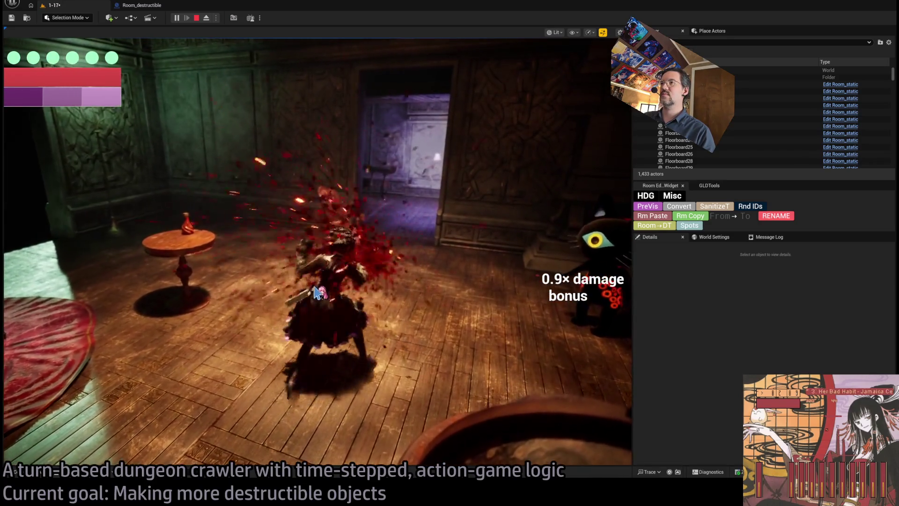
pyautogui.press('q')
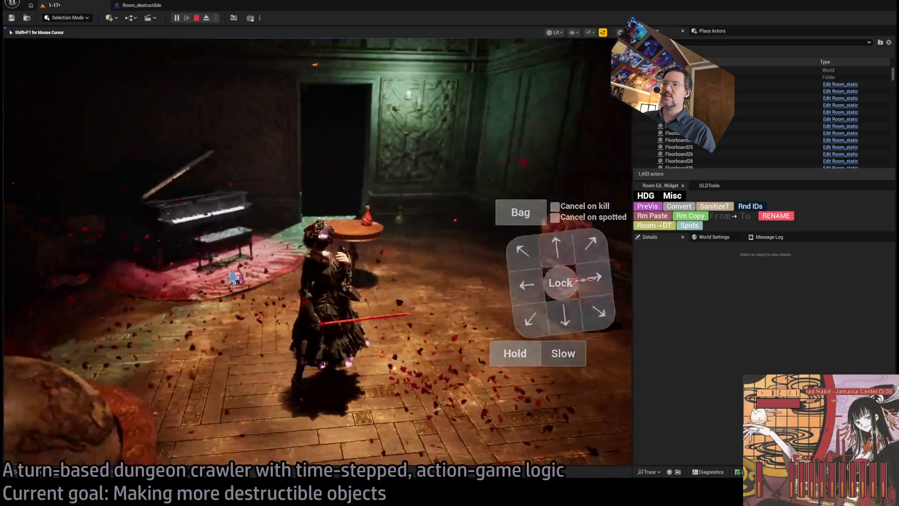
pyautogui.click(49, 288)
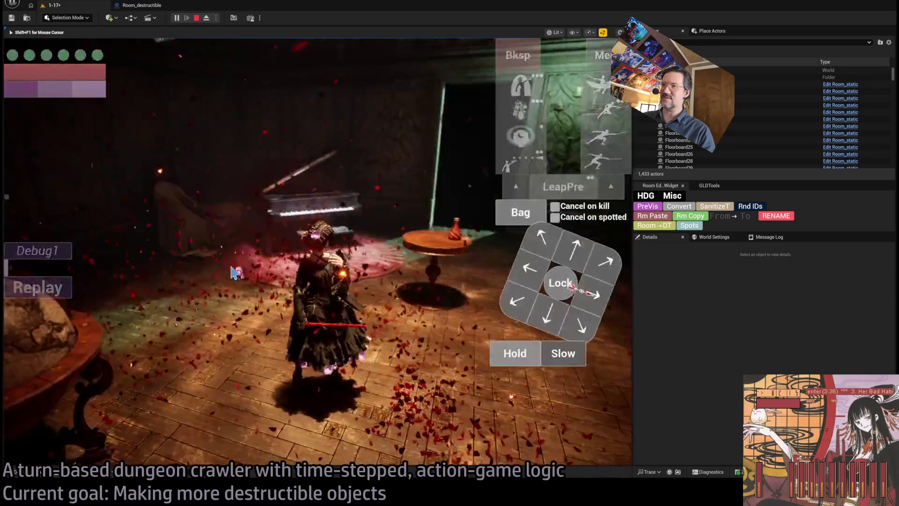
pyautogui.press('e')
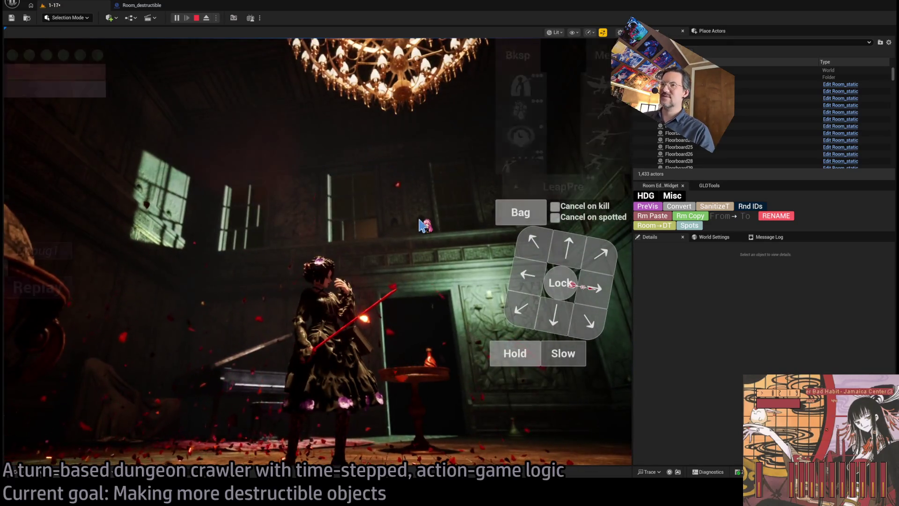
pyautogui.press('q')
pyautogui.press('q')
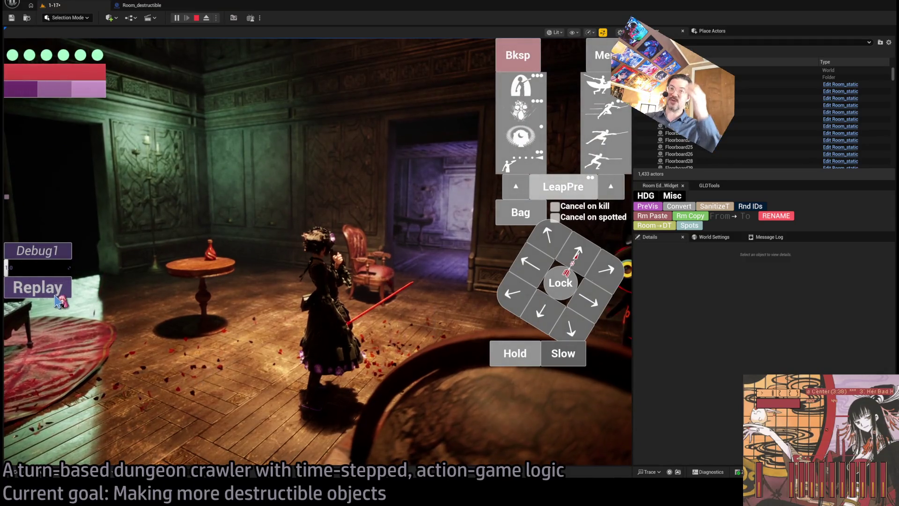
pyautogui.click(57, 301)
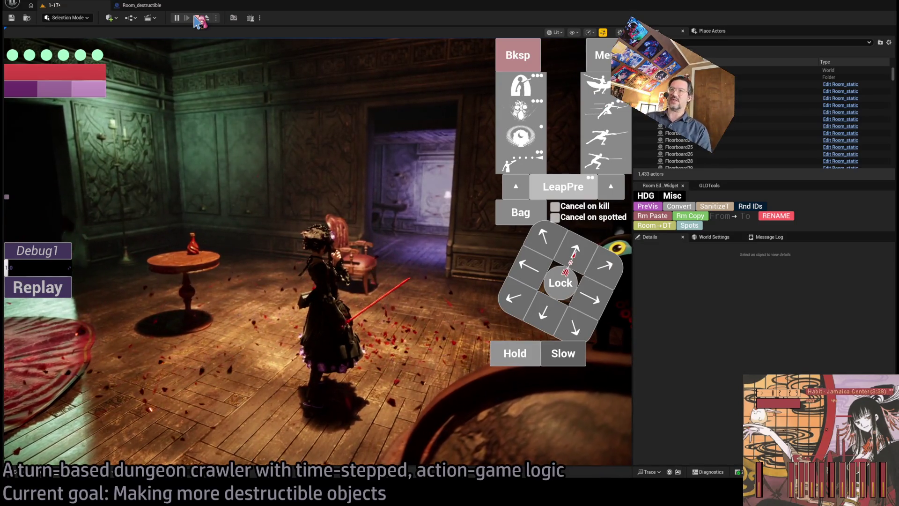
pyautogui.click(196, 18)
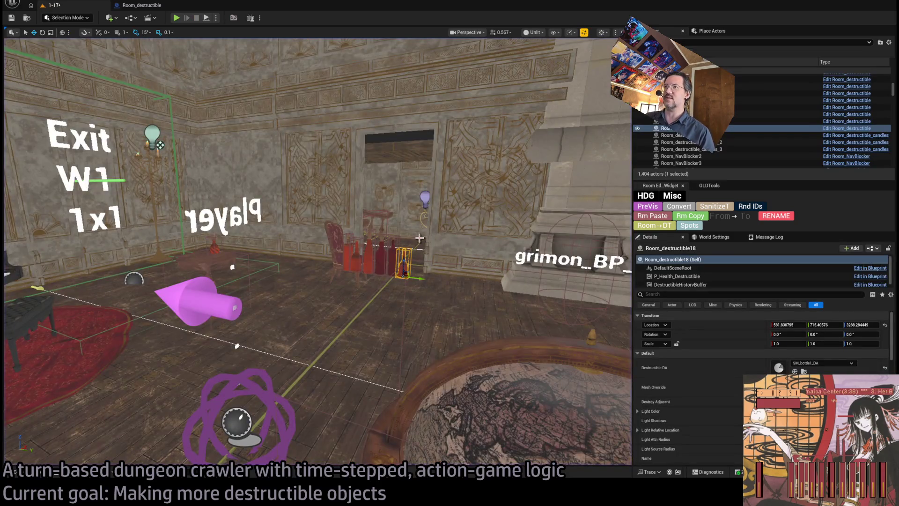
# Step: Select the remaining red bottles and delete them from the room
pyautogui.keyDown('ctrl'); pyautogui.click(384, 259); pyautogui.keyUp('ctrl')
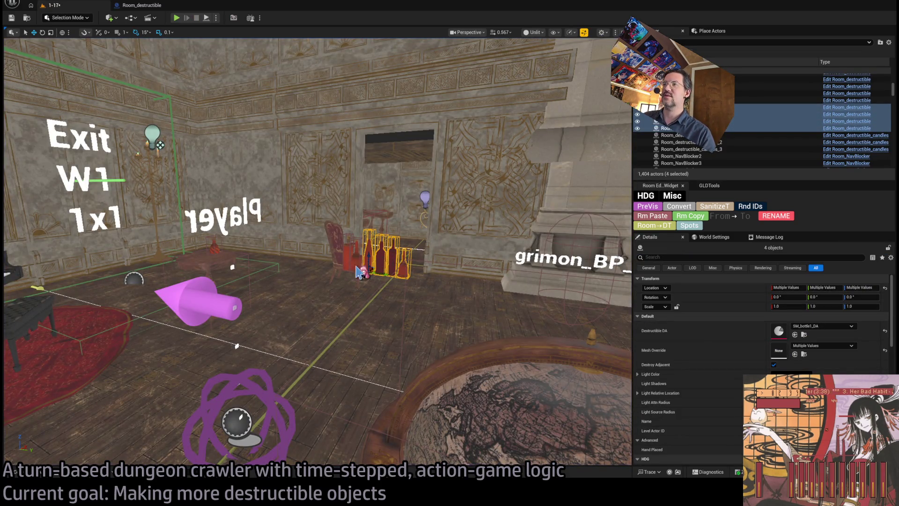
pyautogui.press('Delete')
pyautogui.scroll(-5, 470, 273)
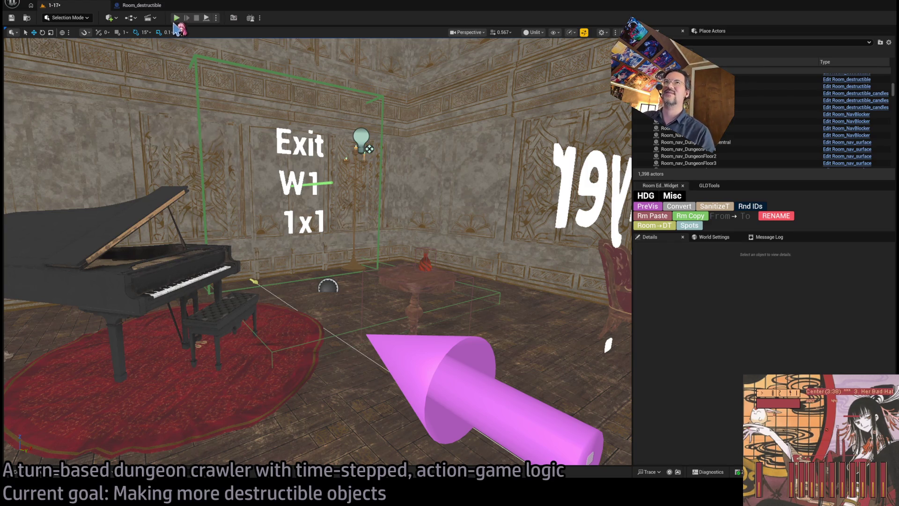
# Step: Play-test the level, run the planned attack turn, then end the session
pyautogui.hotkey('alt', 'p')
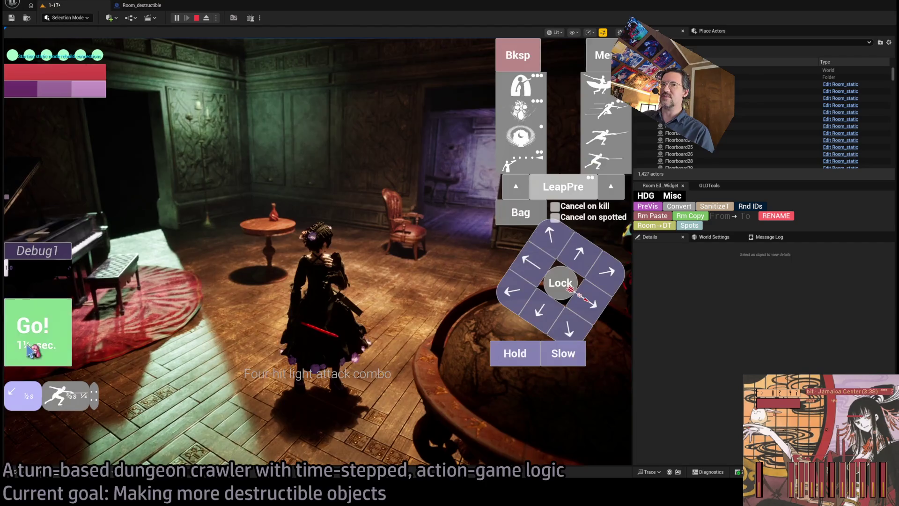
pyautogui.click(29, 350)
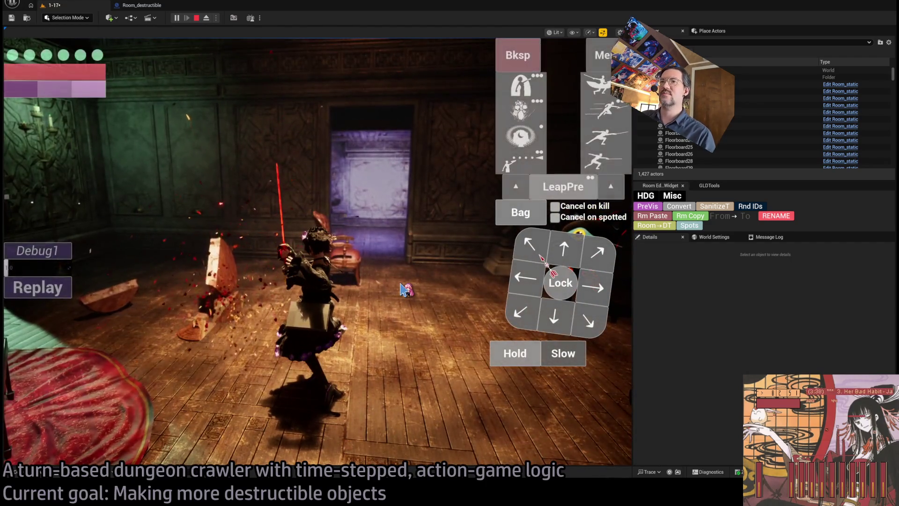
pyautogui.press('Escape')
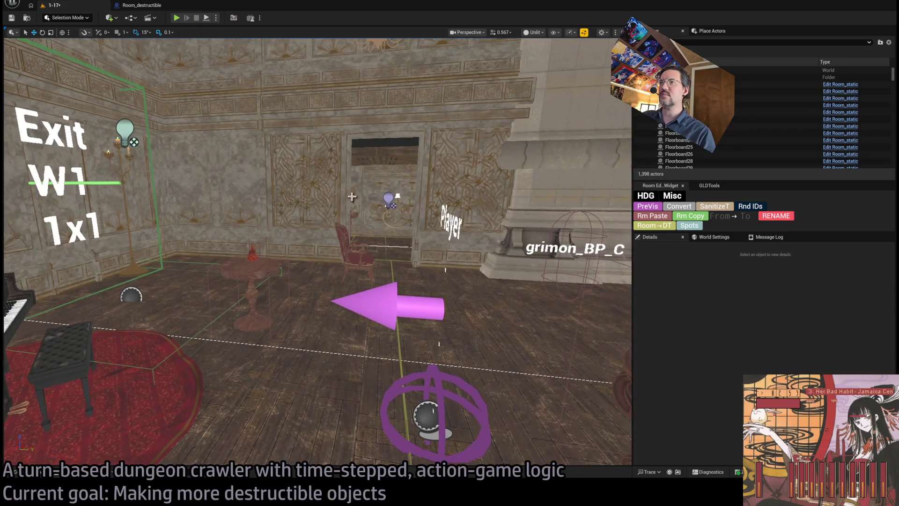
# Step: Set the globe near the piano's Destructible DA to Chair_DA and frame the new chair
pyautogui.click(354, 256)
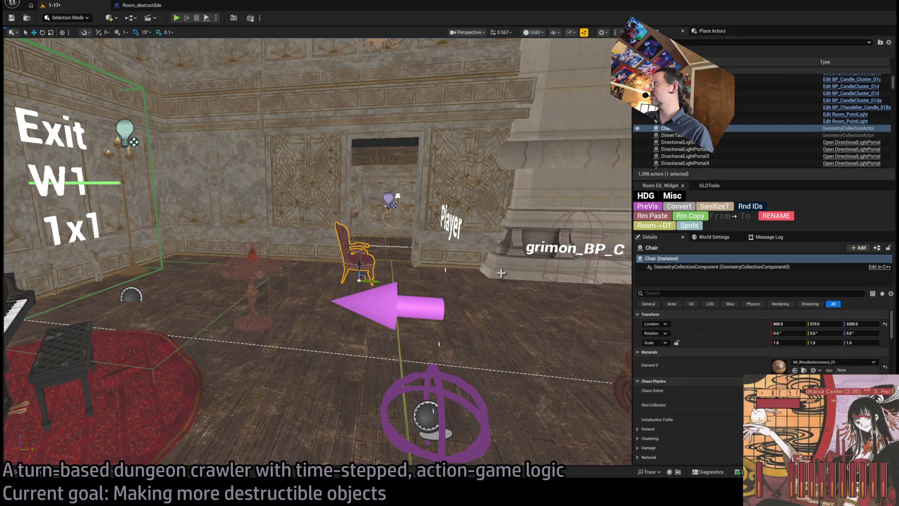
pyautogui.press('f')
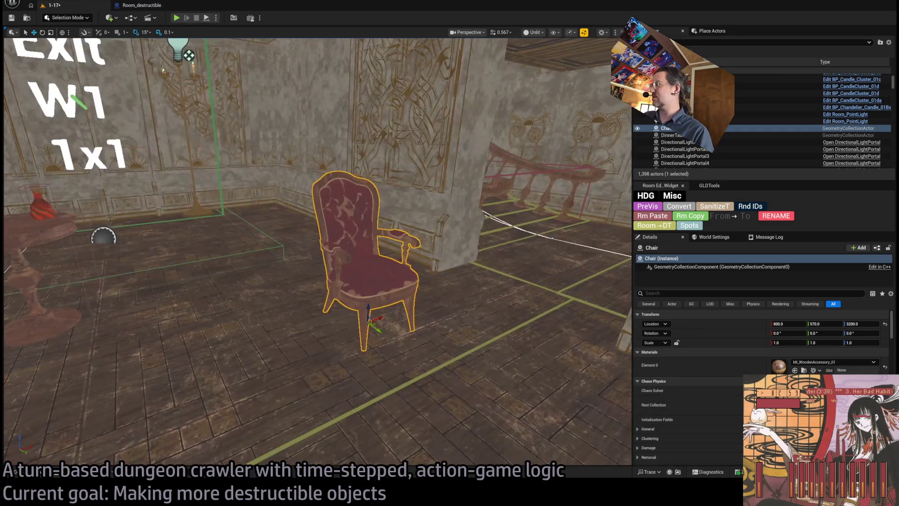
pyautogui.press('1')
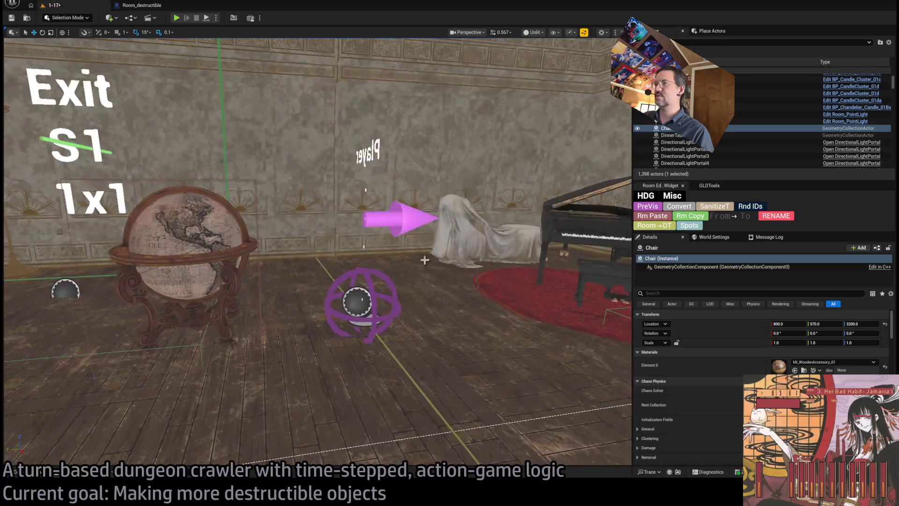
pyautogui.click(188, 262)
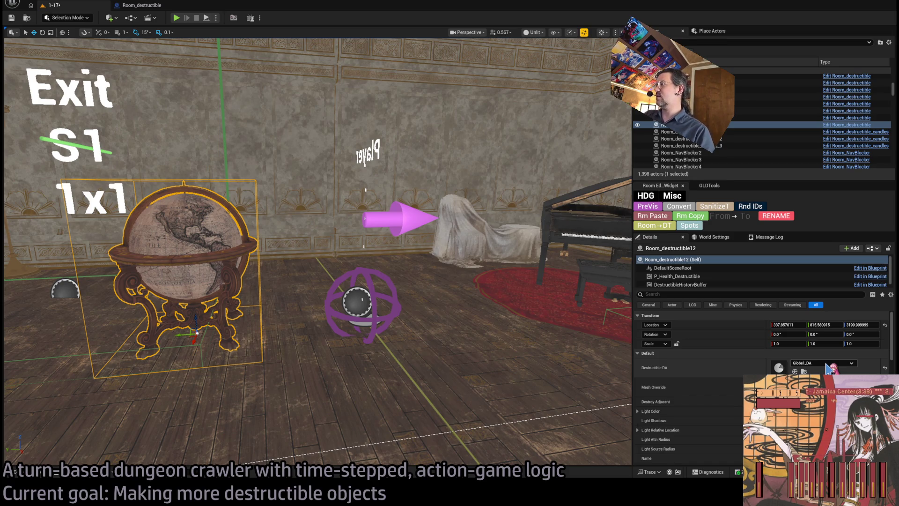
pyautogui.moveTo(828, 369); pyautogui.dragTo(827, 367)
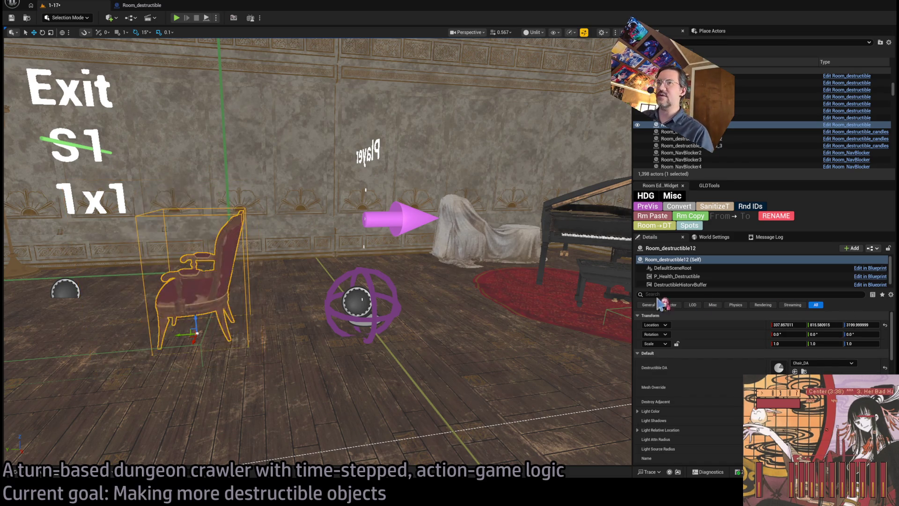
pyautogui.press('f')
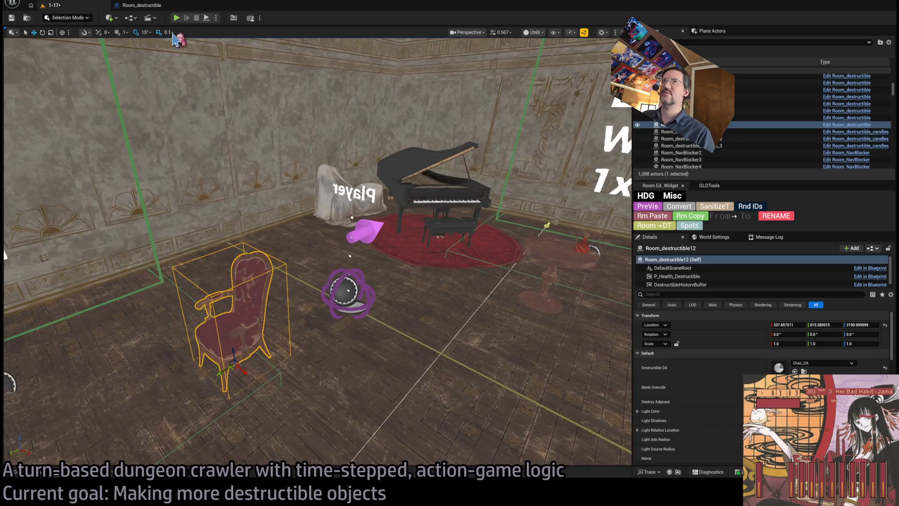
# Step: Play-test the level, run the attack turn to smash the chair, then exit
pyautogui.hotkey('alt', 'p')
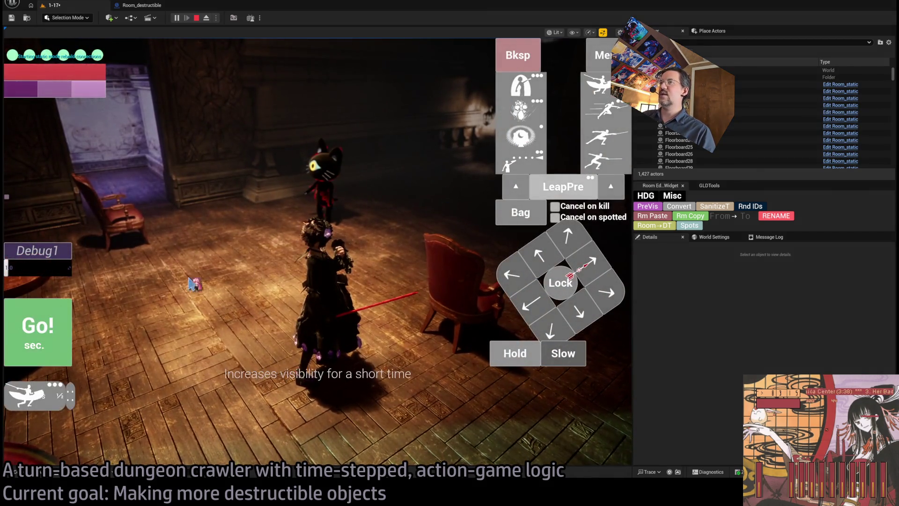
pyautogui.click(71, 334)
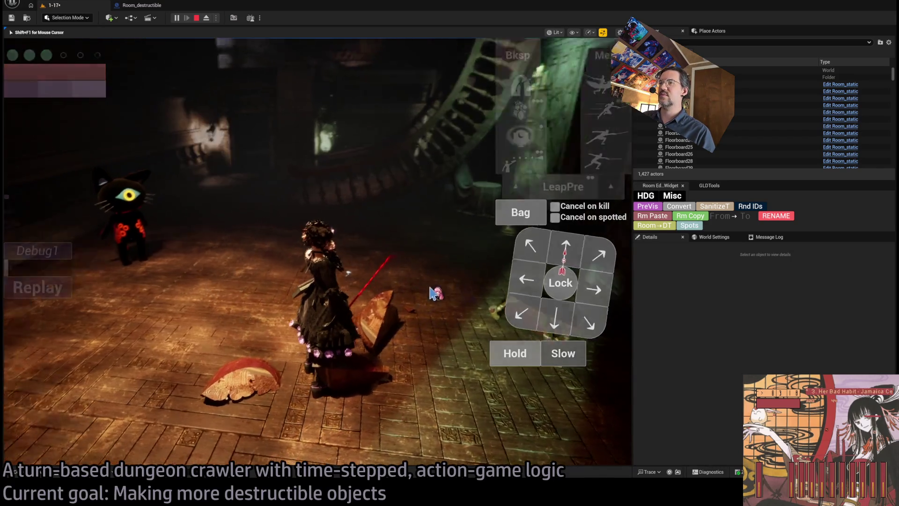
pyautogui.press('Escape')
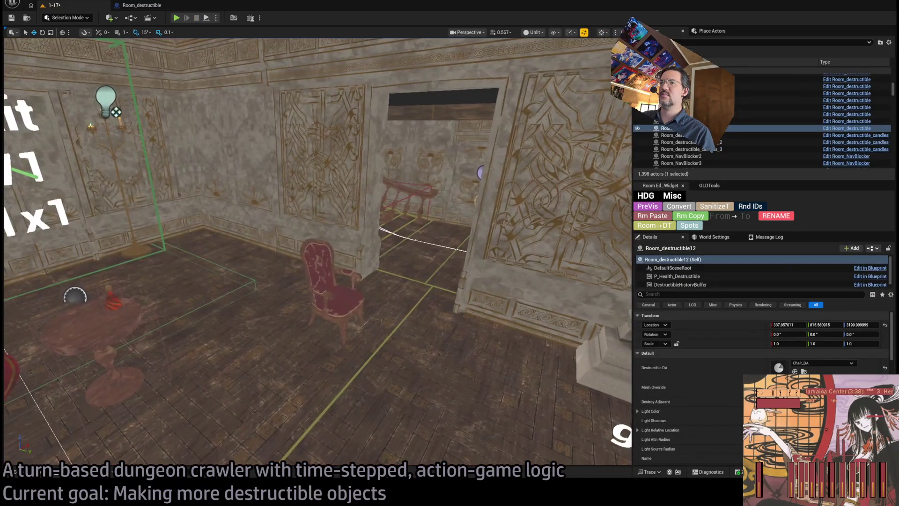
# Step: Delete the destructible object, the red chair and the small round table
pyautogui.press('Delete')
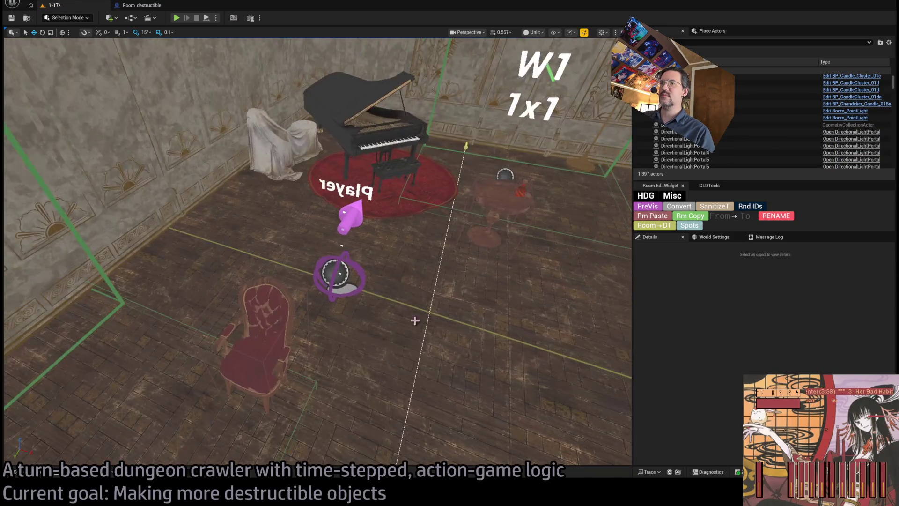
pyautogui.click(261, 337)
pyautogui.press('Delete')
pyautogui.click(458, 252)
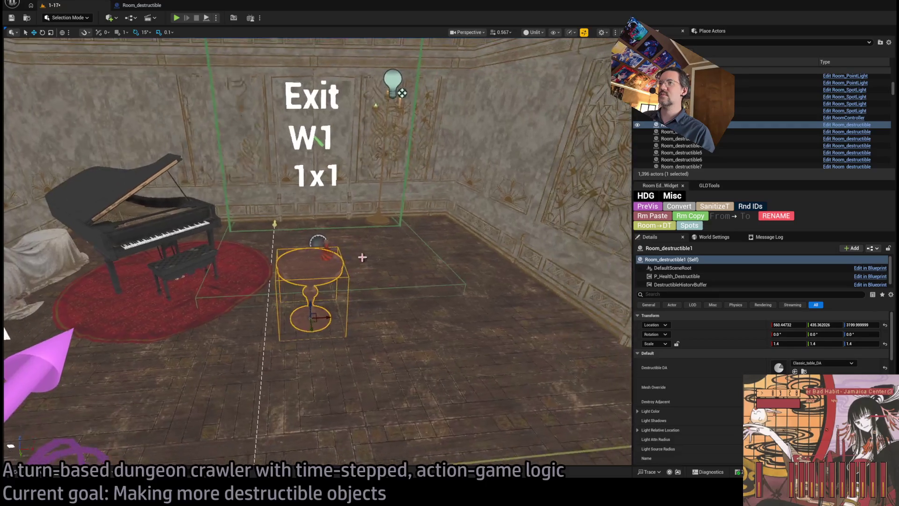
pyautogui.press('Delete')
# Step: Return the view to the piano room and browse the Mansion StaticMeshes folder to the food stands
pyautogui.moveTo(316, 249); pyautogui.dragTo(271, 230)
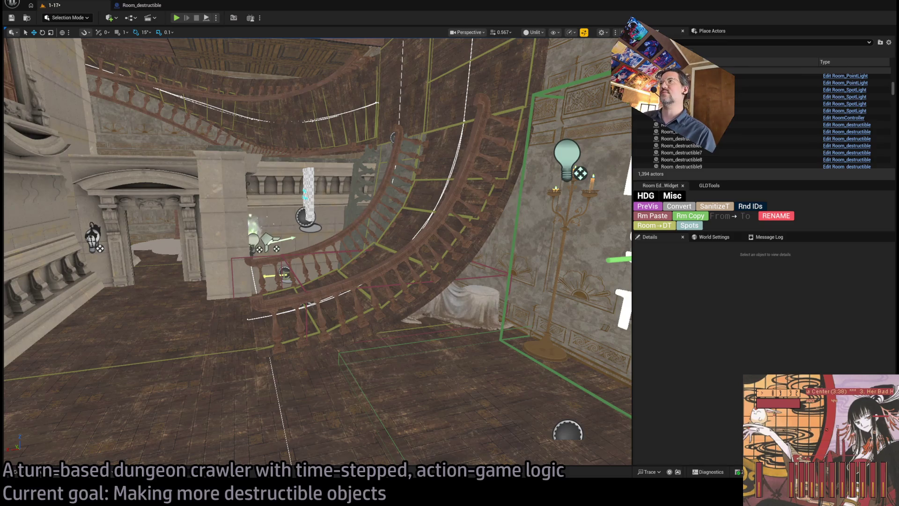
pyautogui.moveTo(425, 304); pyautogui.dragTo(425, 304)
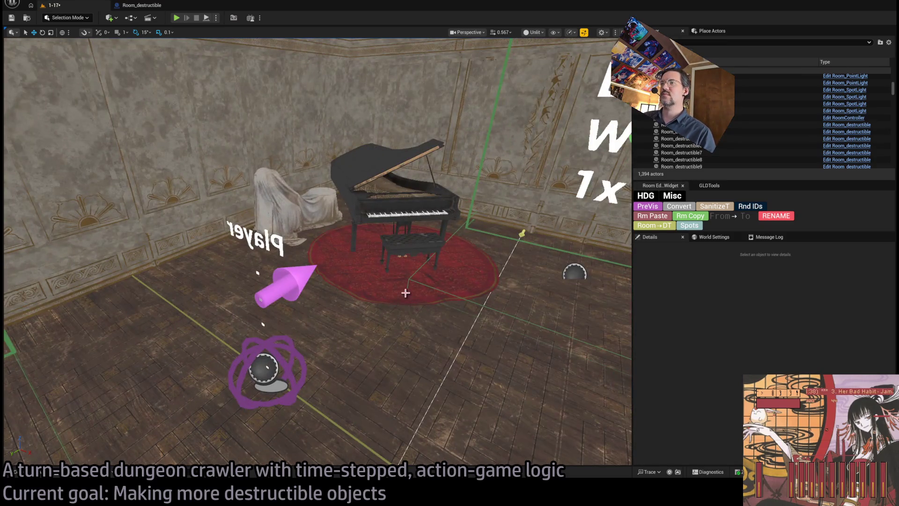
pyautogui.click(41, 475)
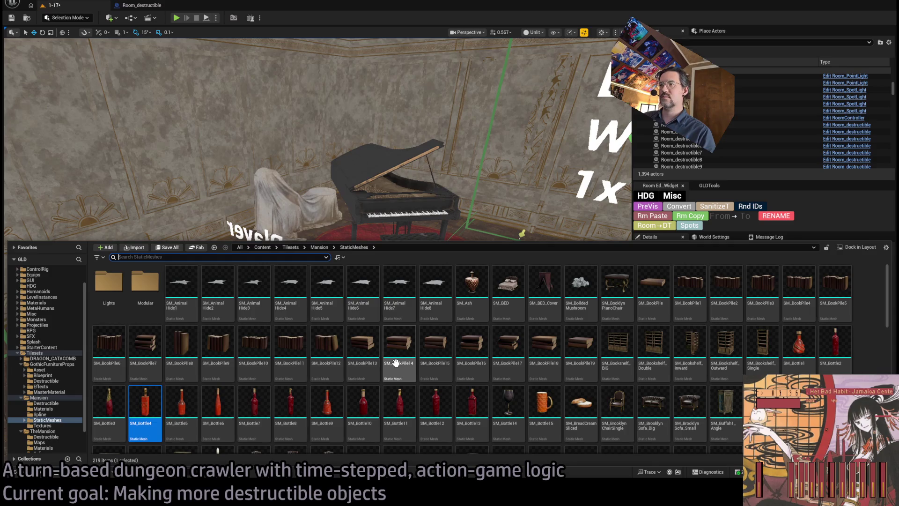
pyautogui.scroll(-3, 744, 370)
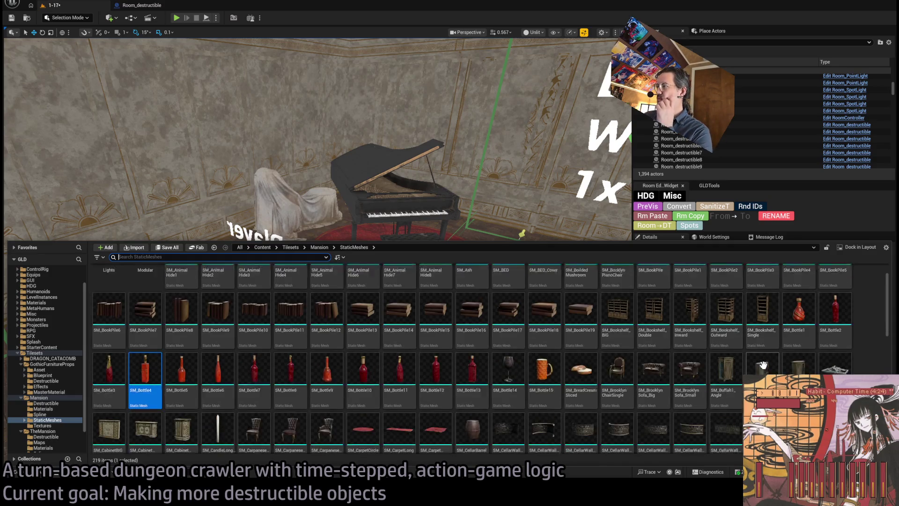
pyautogui.scroll(-10, 744, 370)
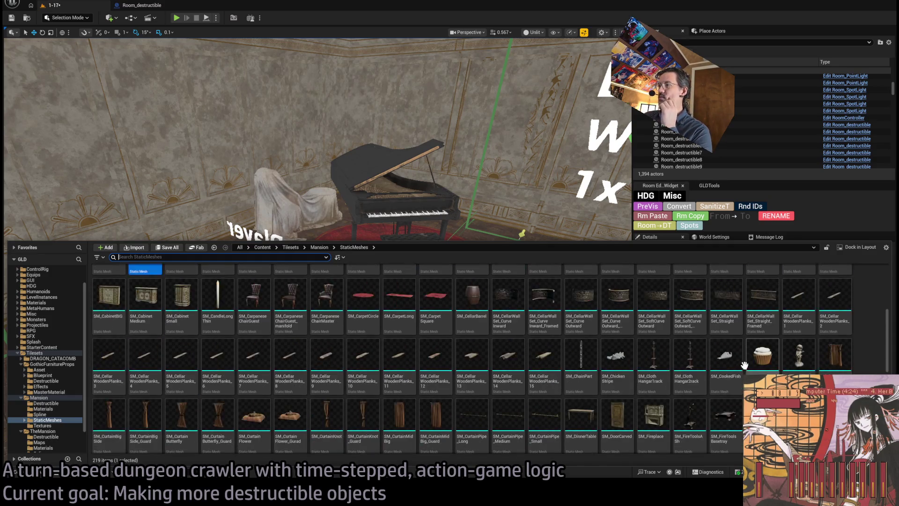
pyautogui.scroll(2, 840, 359)
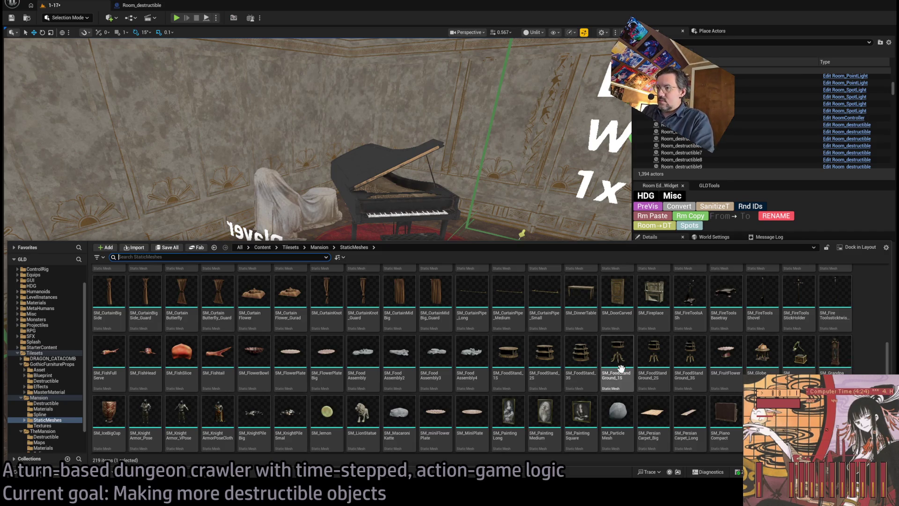
# Step: Place SM_FoodStandGround_1S, 2S and 3S in the room and slide 1S and 3S apart
pyautogui.click(690, 356)
pyautogui.keyDown('shift'); pyautogui.click(617, 356); pyautogui.keyUp('shift')
pyautogui.moveTo(694, 370)
pyautogui.mouseDown()
pyautogui.moveTo(518, 183)
pyautogui.moveTo(444, 328)
pyautogui.moveTo(407, 445)
pyautogui.moveTo(331, 412)
pyautogui.mouseUp()
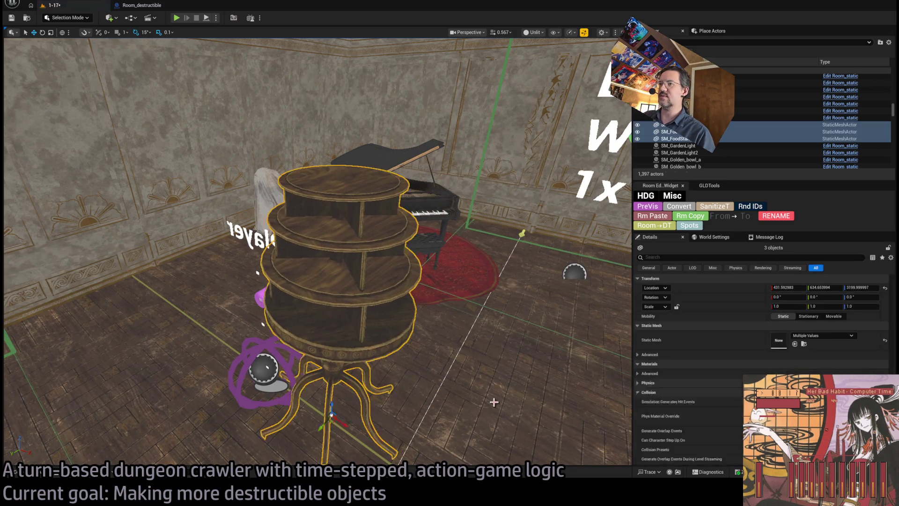
pyautogui.scroll(-3, 494, 402)
pyautogui.click(429, 274)
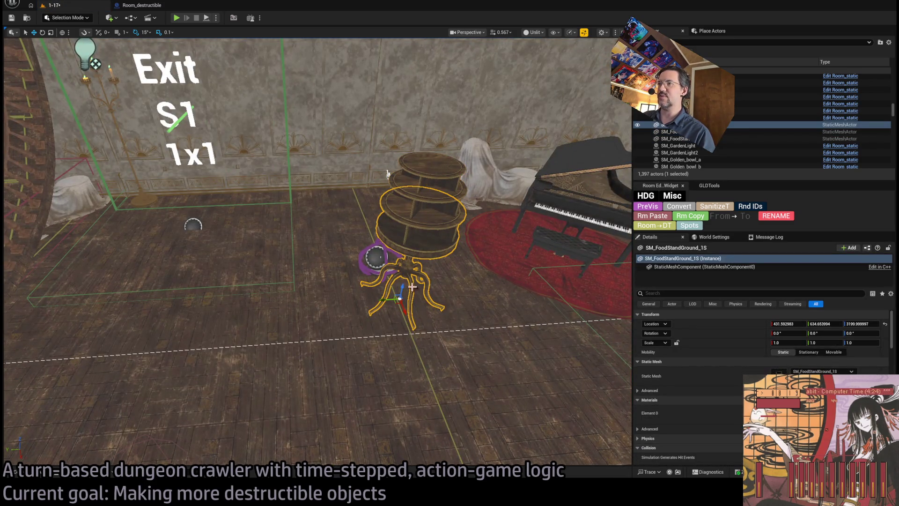
pyautogui.moveTo(388, 298); pyautogui.dragTo(287, 300)
pyautogui.click(397, 300)
pyautogui.moveTo(395, 300); pyautogui.dragTo(164, 300)
# Step: Zoom in to check the food stand tables' placement, then save the level
pyautogui.scroll(3, 417, 218)
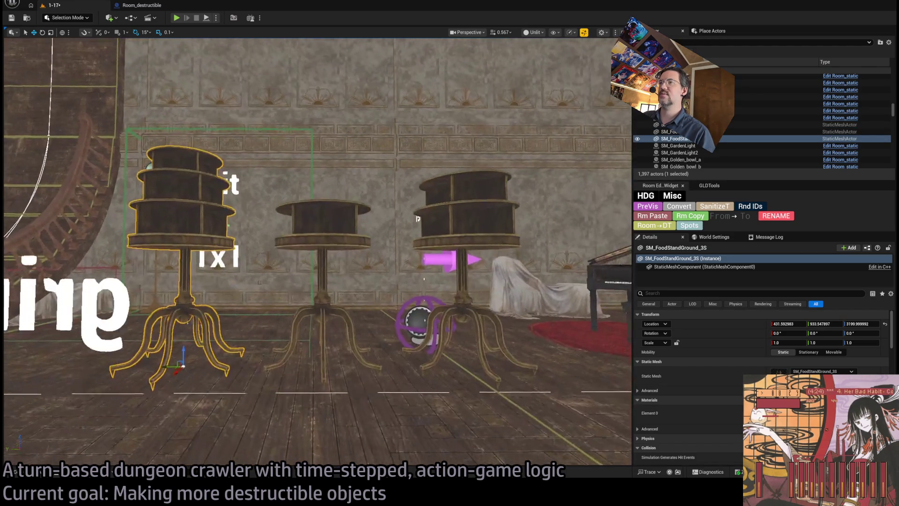
pyautogui.scroll(5, 418, 218)
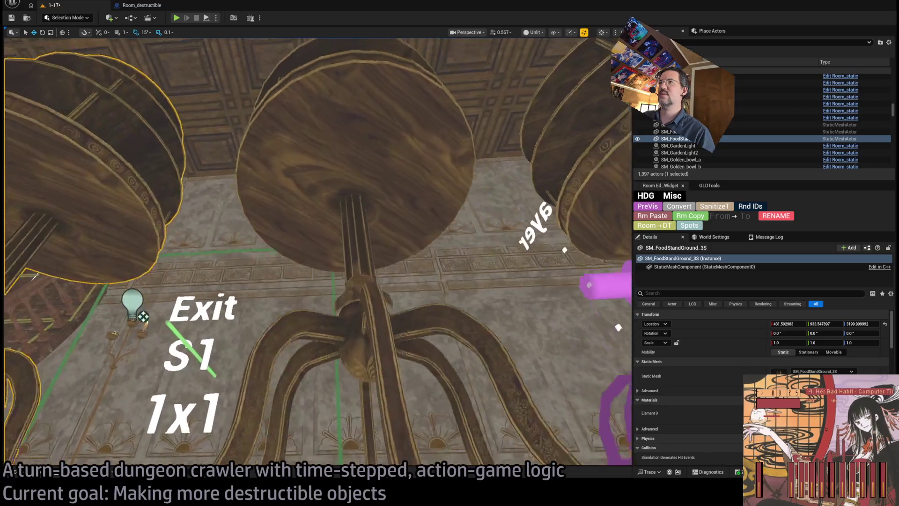
pyautogui.scroll(5, 418, 219)
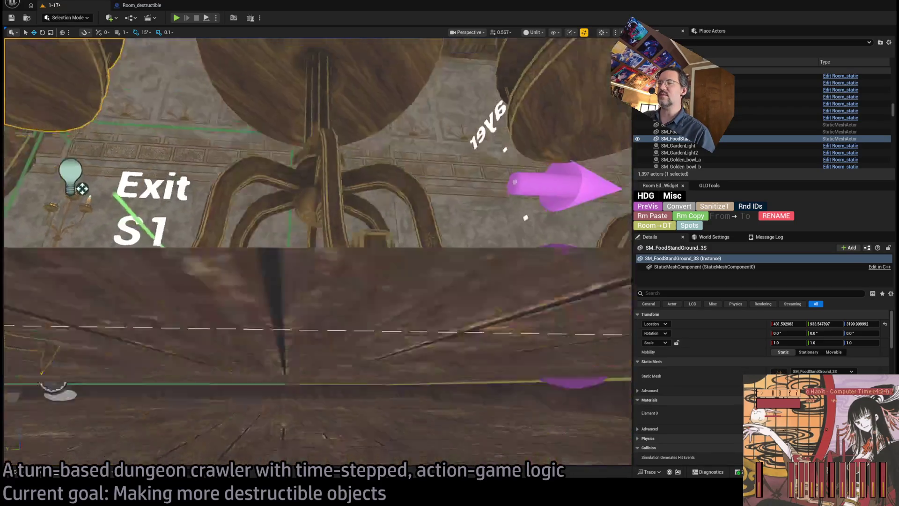
pyautogui.scroll(8, 417, 218)
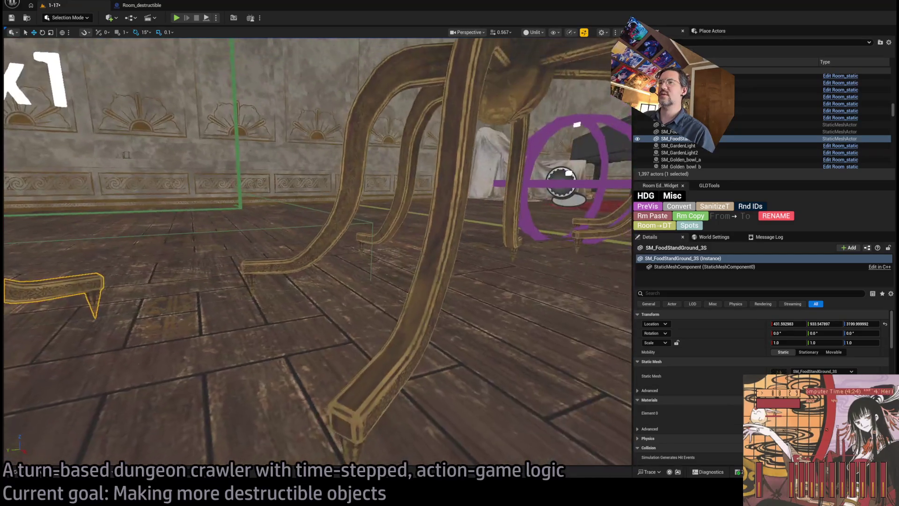
pyautogui.scroll(-5, 318, 251)
pyautogui.scroll(8, 318, 252)
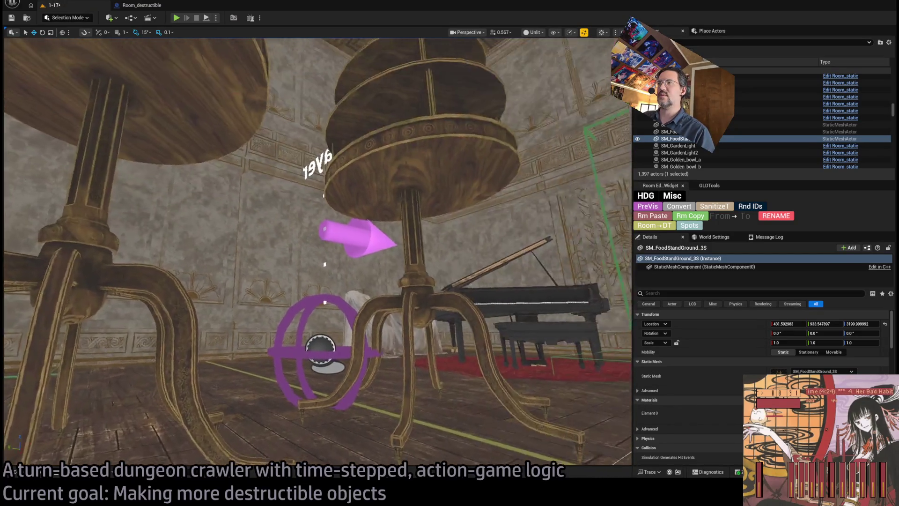
pyautogui.scroll(-5, 317, 251)
pyautogui.scroll(6, 317, 251)
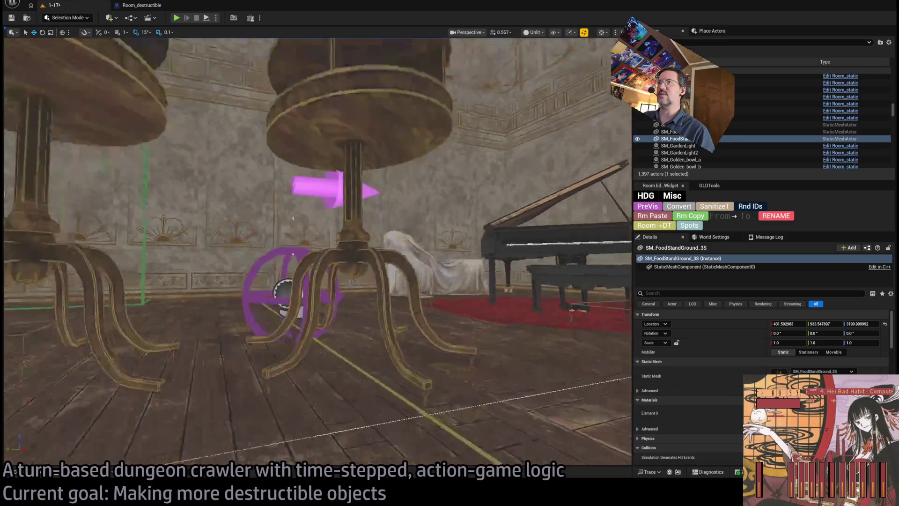
pyautogui.scroll(6, 318, 252)
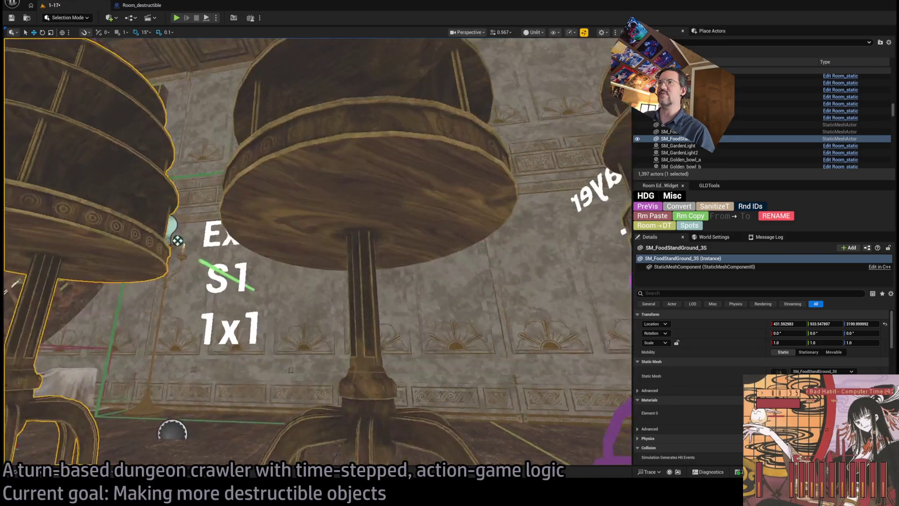
pyautogui.scroll(-5, 317, 251)
pyautogui.scroll(4, 317, 251)
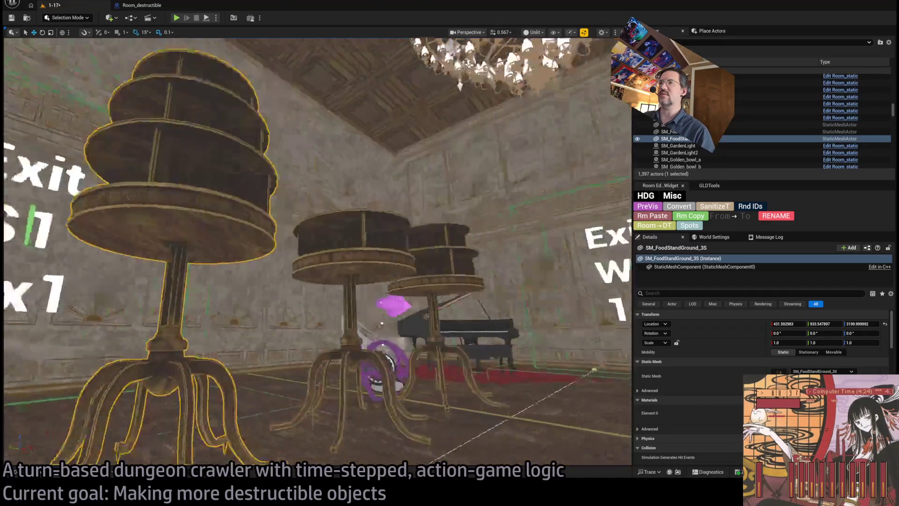
pyautogui.scroll(-6, 450, 255)
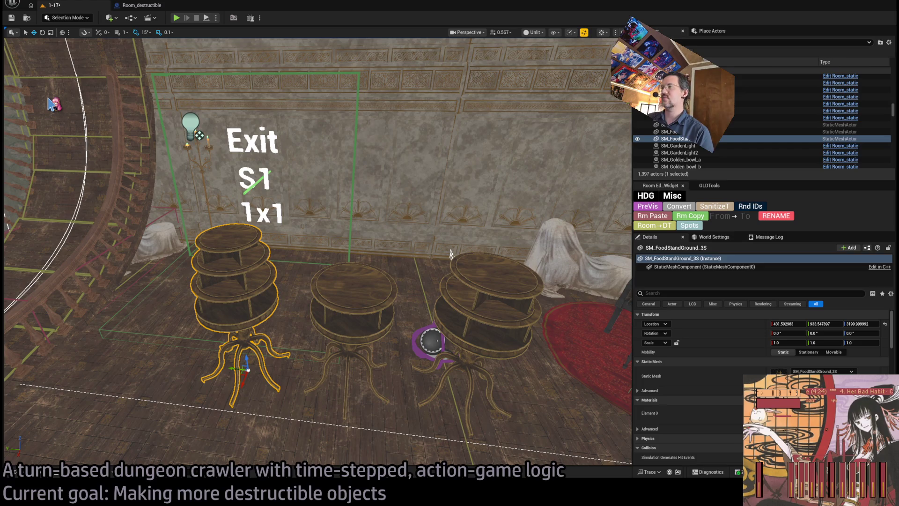
pyautogui.hotkey('ctrl', 's')
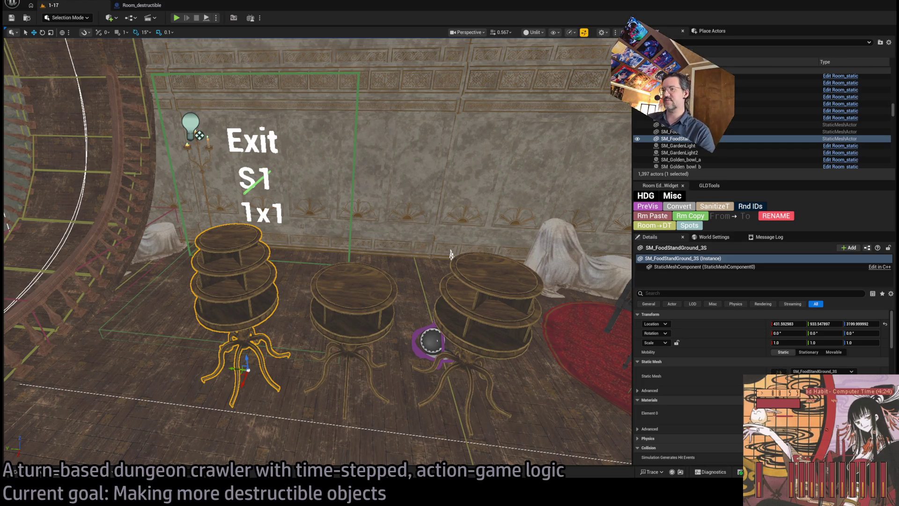
pyautogui.hotkey('alt', 'Tab')
# Step: Lower the browser over the editor, showing Twitch's Following page of live channels
pyautogui.moveTo(320, 44)
pyautogui.mouseDown()
pyautogui.moveTo(321, 248)
pyautogui.moveTo(321, 162)
pyautogui.mouseUp()
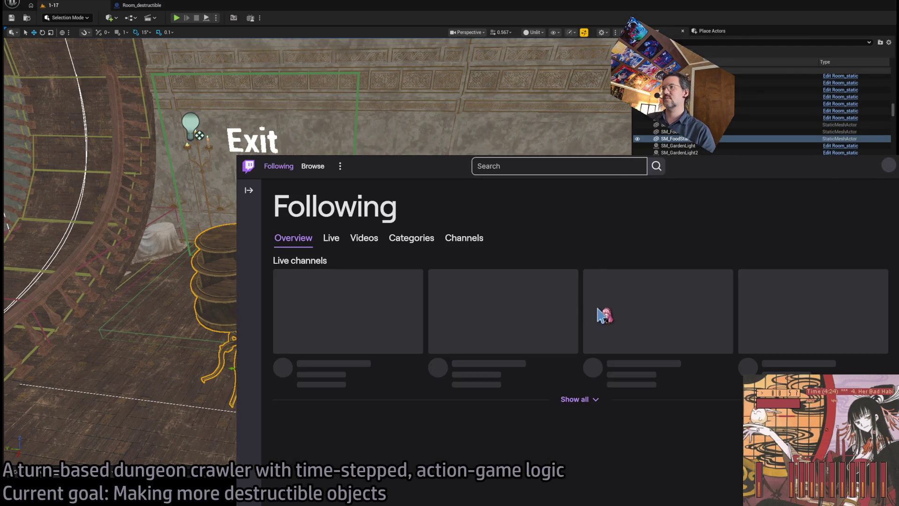
pyautogui.scroll(-3, 689, 371)
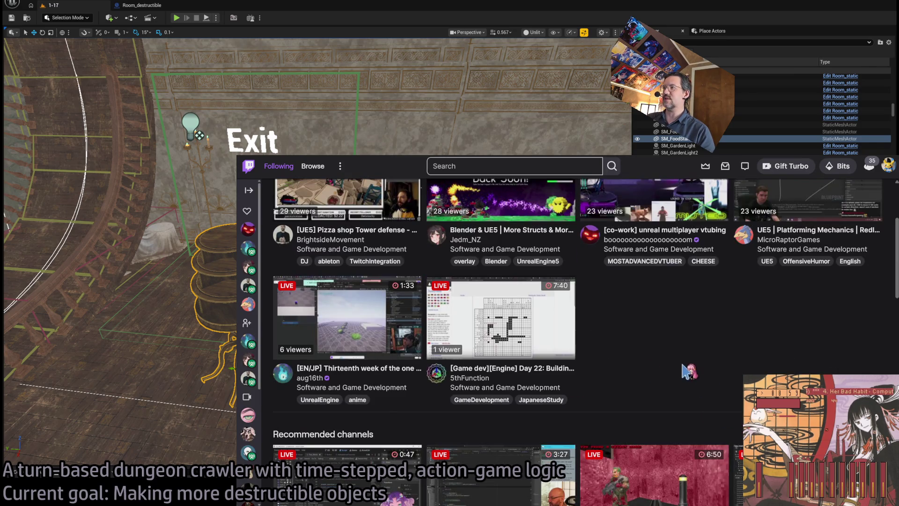
pyautogui.scroll(1, 688, 371)
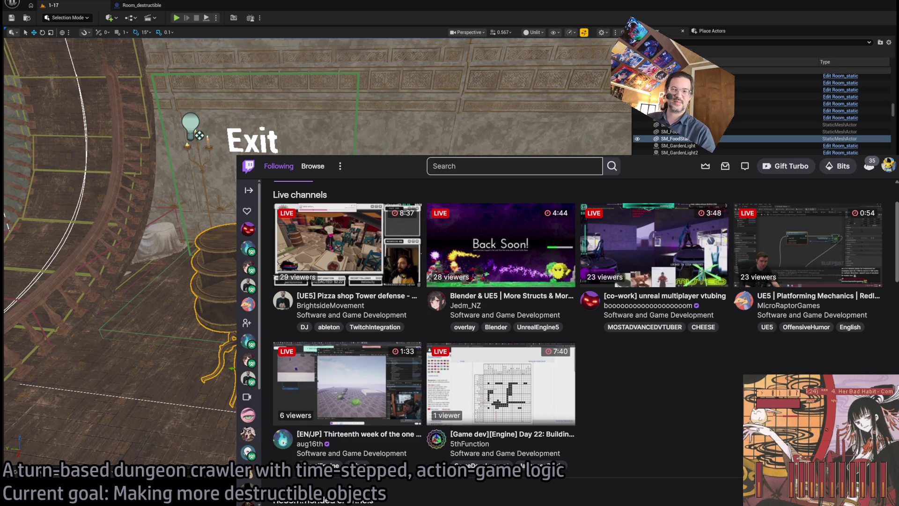
# Step: Play 'Google AI's Insane Answers' from the BRB screen playlist shuffled, and set return time xx:37
pyautogui.click(517, 156)
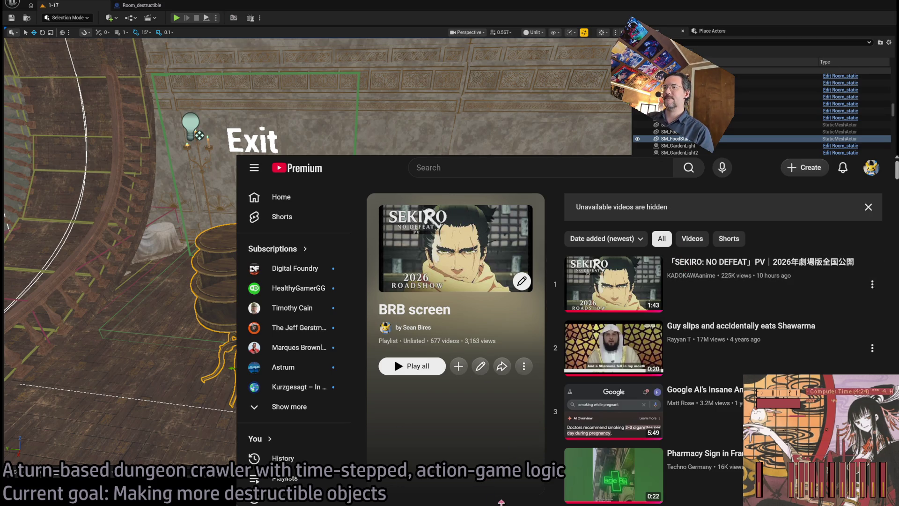
pyautogui.scroll(-1, 501, 502)
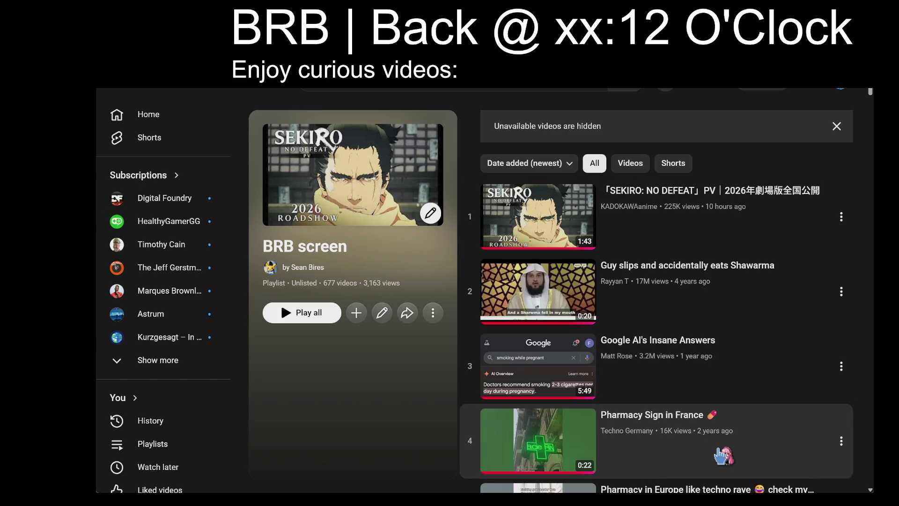
pyautogui.click(679, 349)
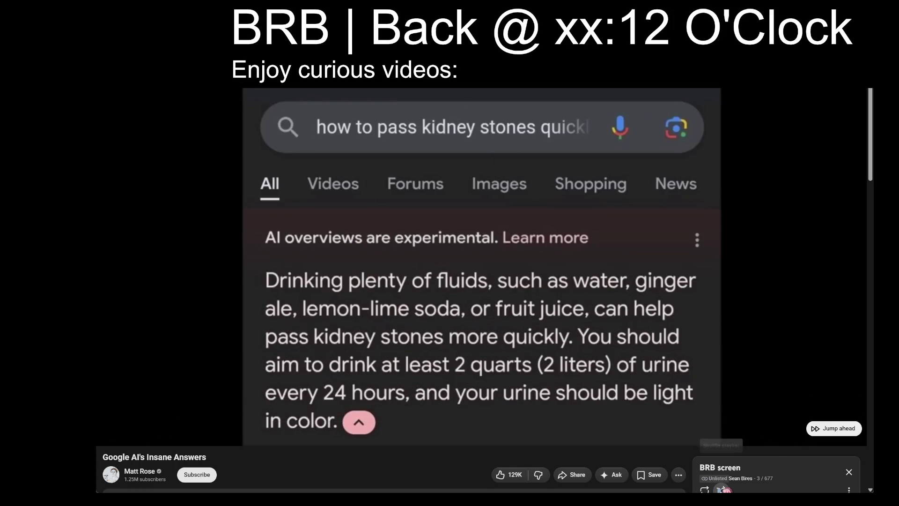
pyautogui.click(722, 490)
pyautogui.click(531, 357)
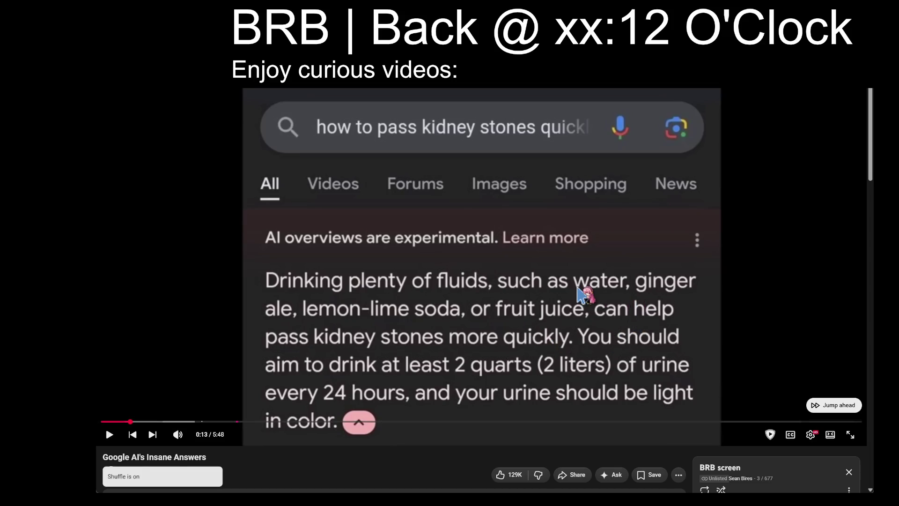
pyautogui.click(581, 295)
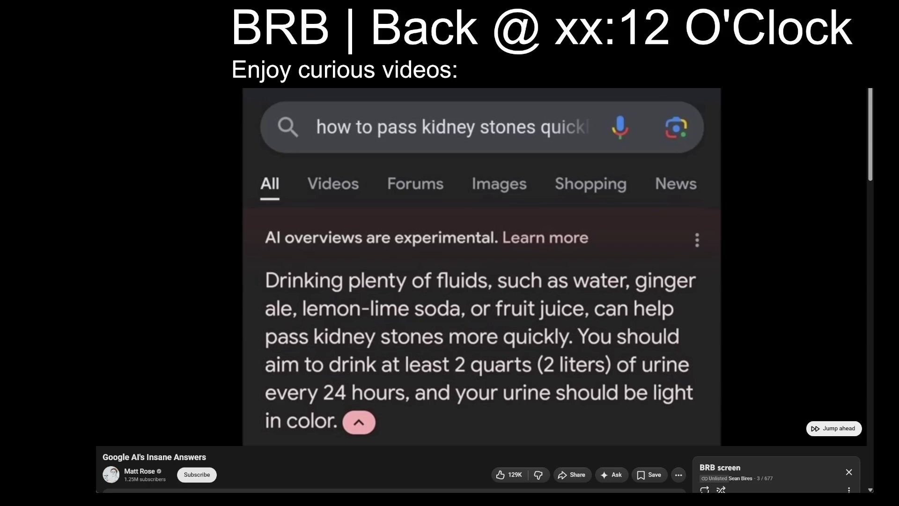
pyautogui.press('BackSpace')
pyautogui.press('BackSpace')
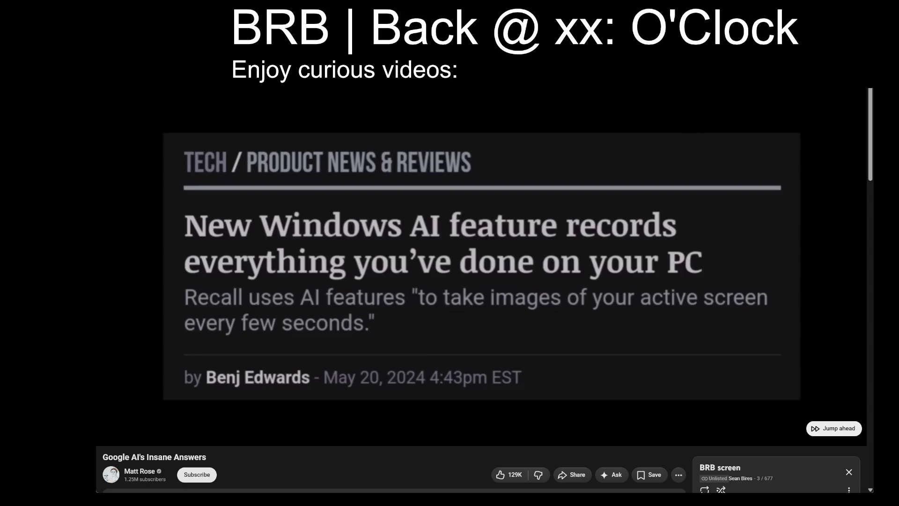
pyautogui.write('37')
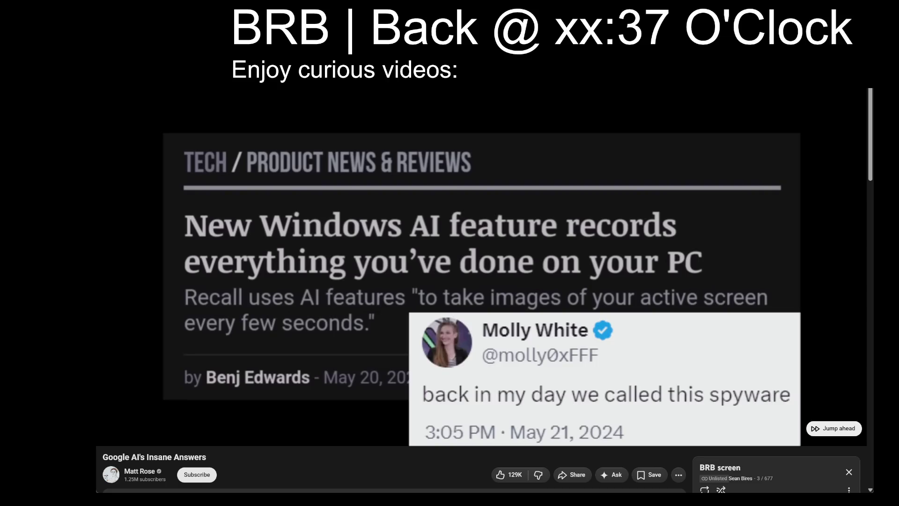